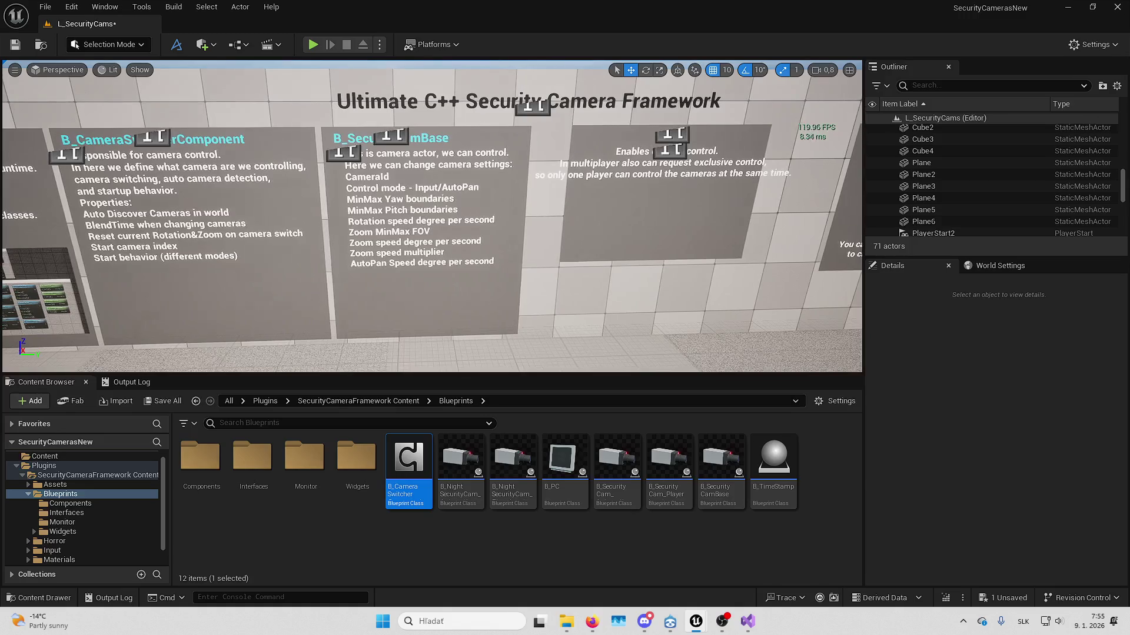
- Fly the viewport camera toward the B_PC info board
key("d")
key("d")
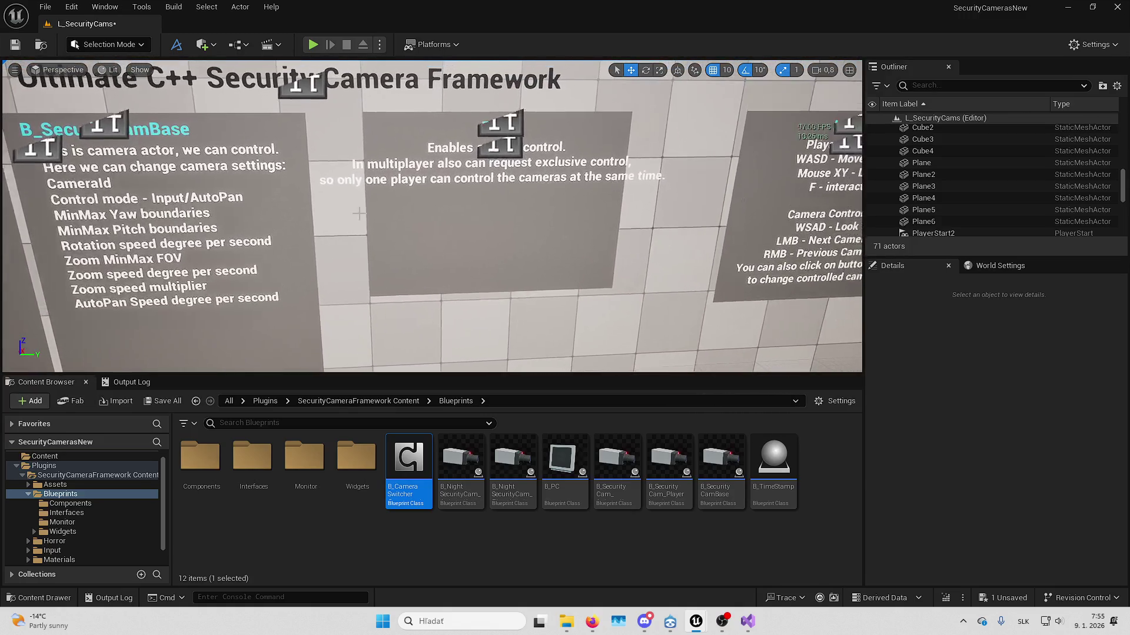
- Toggle editor icons and select the B_PC description text (TextRenderActor11)
key("g")
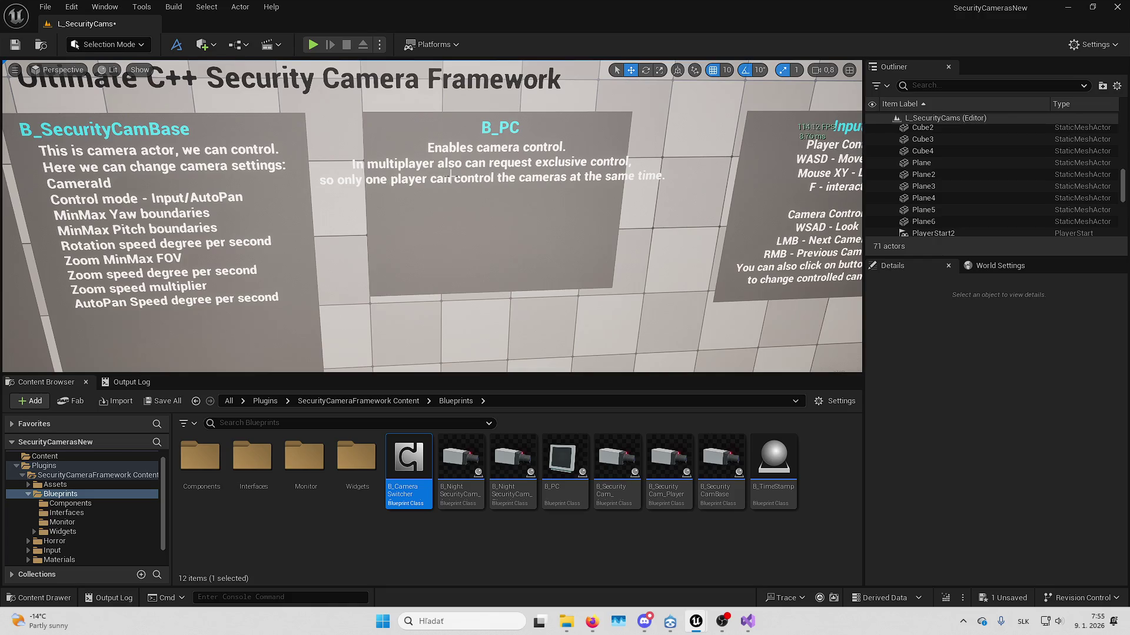
left_click(489, 151)
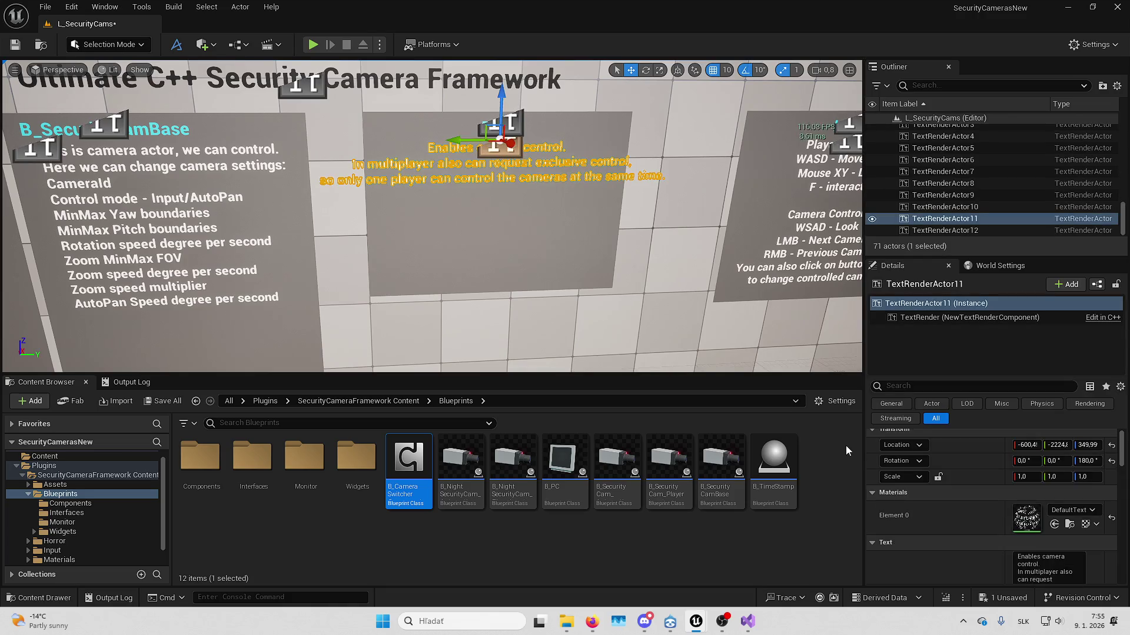
scroll(953, 439, "down", 2)
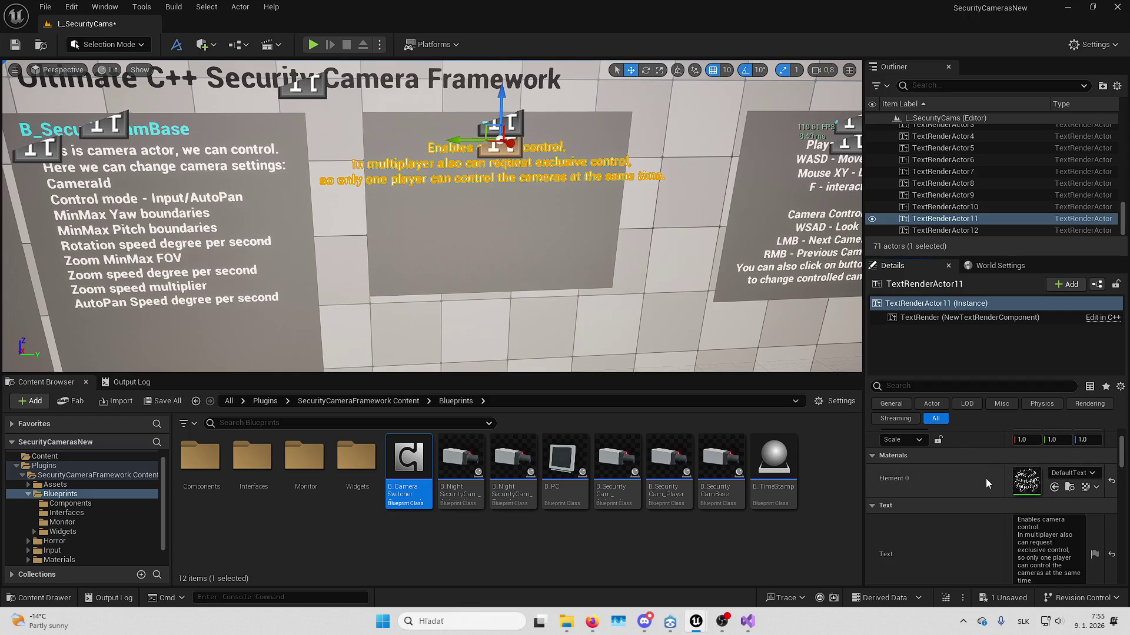
scroll(977, 506, "down", 1)
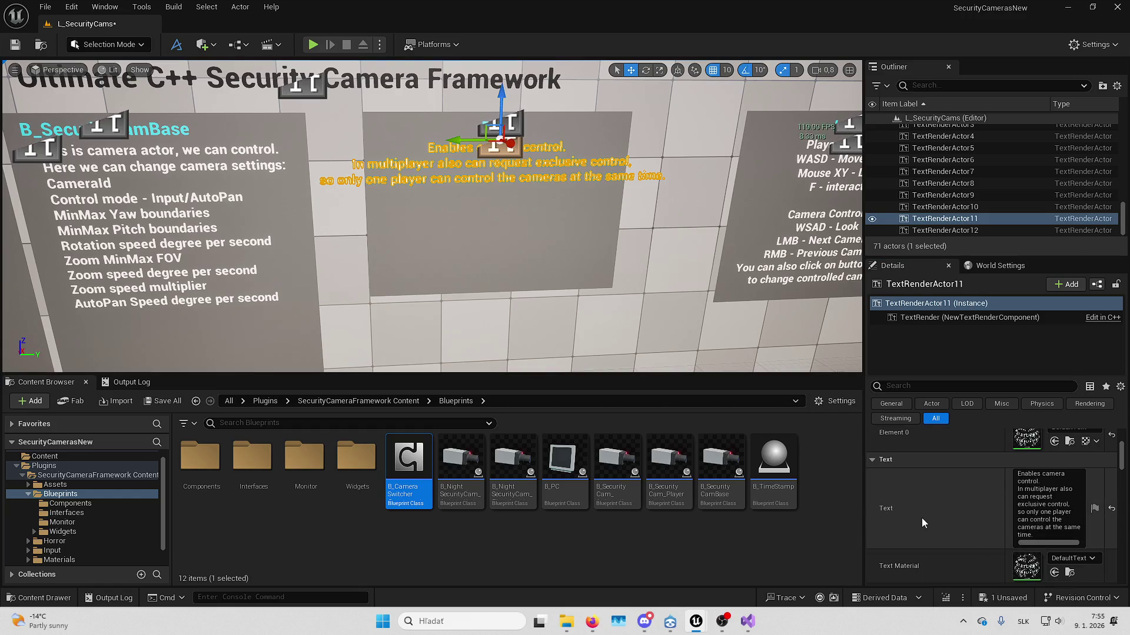
- Append 'You can do so by calling RequestExclusiveControl on CameraControlLock component.' on new lines
left_click(1042, 506)
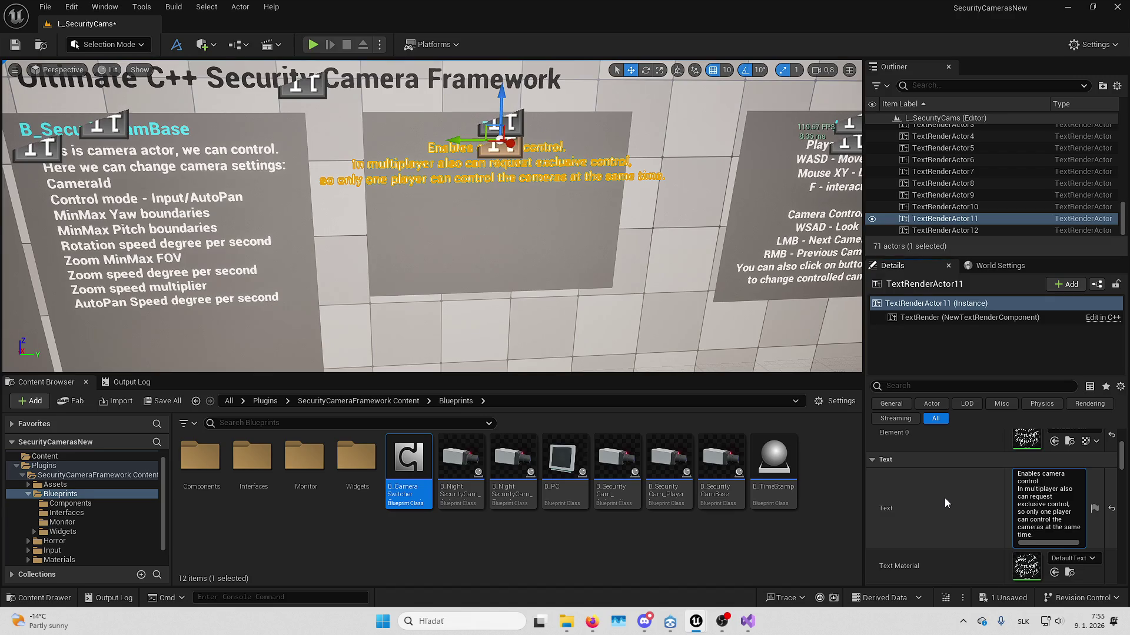
type(".")
key("Return")
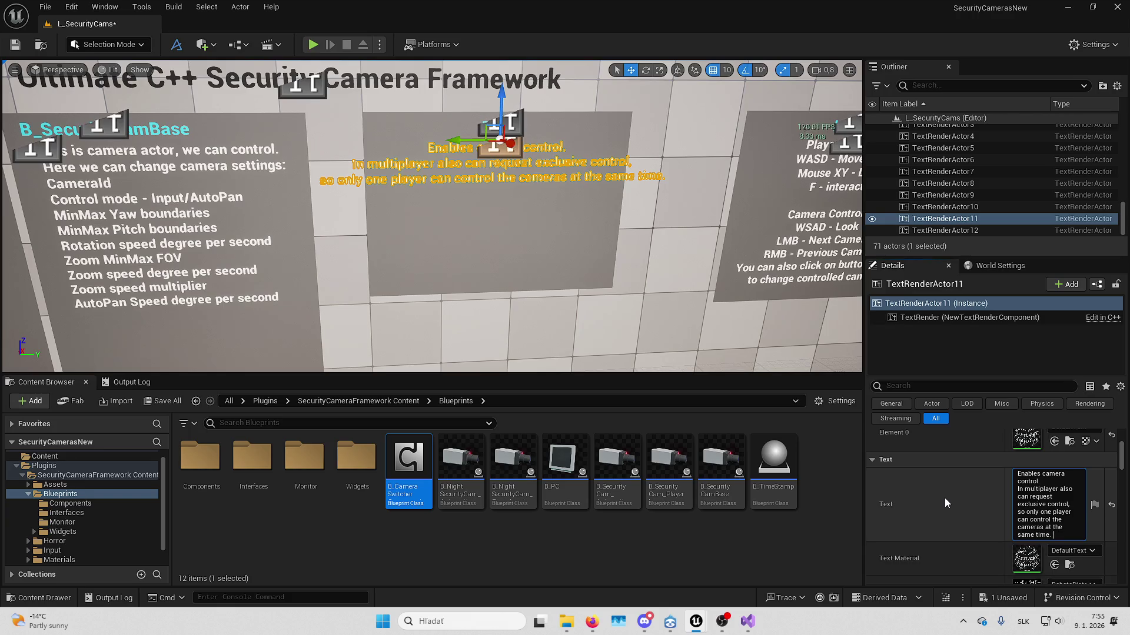
key("shift+Return")
type("You can so d")
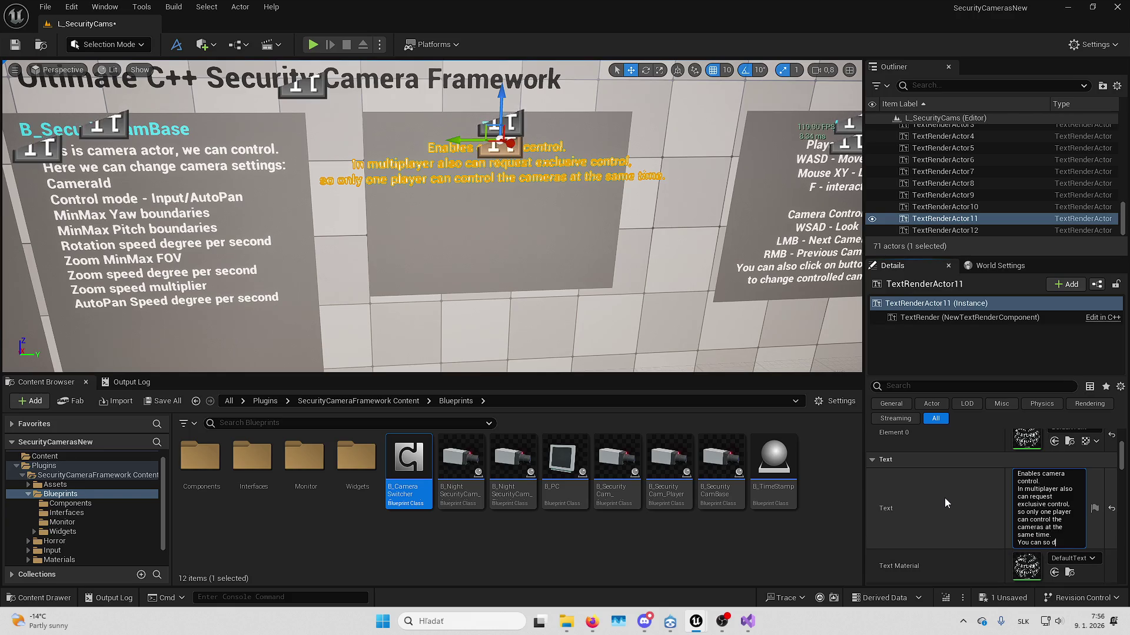
key("BackSpace")
key("BackSpace")
key("BackSpace")
type("d")
type("o so by")
type("calling R")
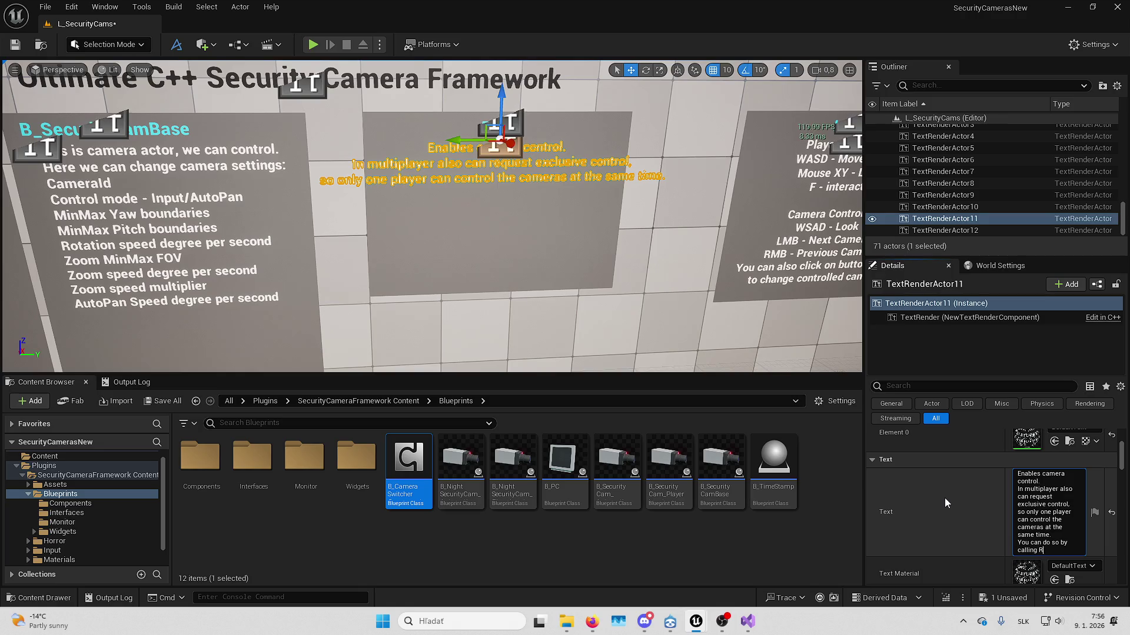
type("equestExclu")
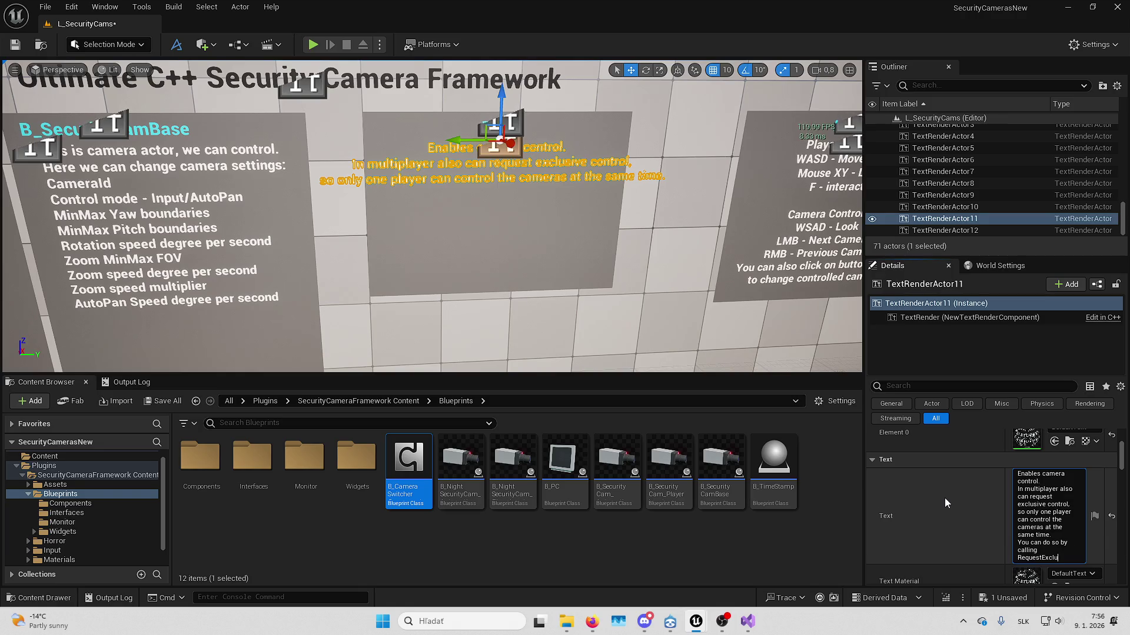
type("siveControl")
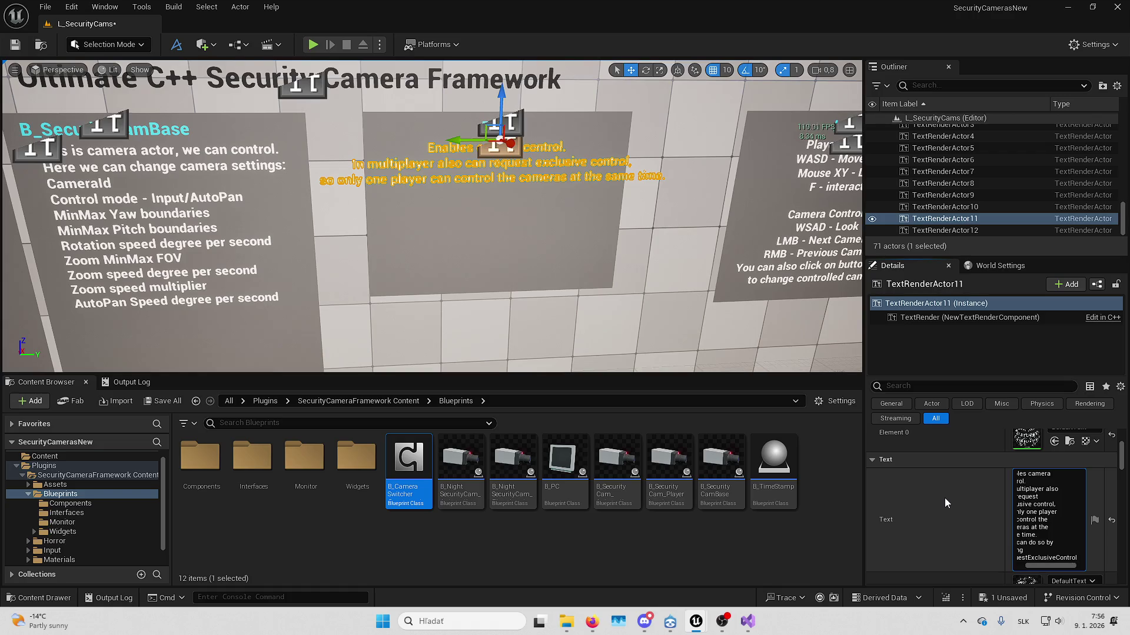
key("Return")
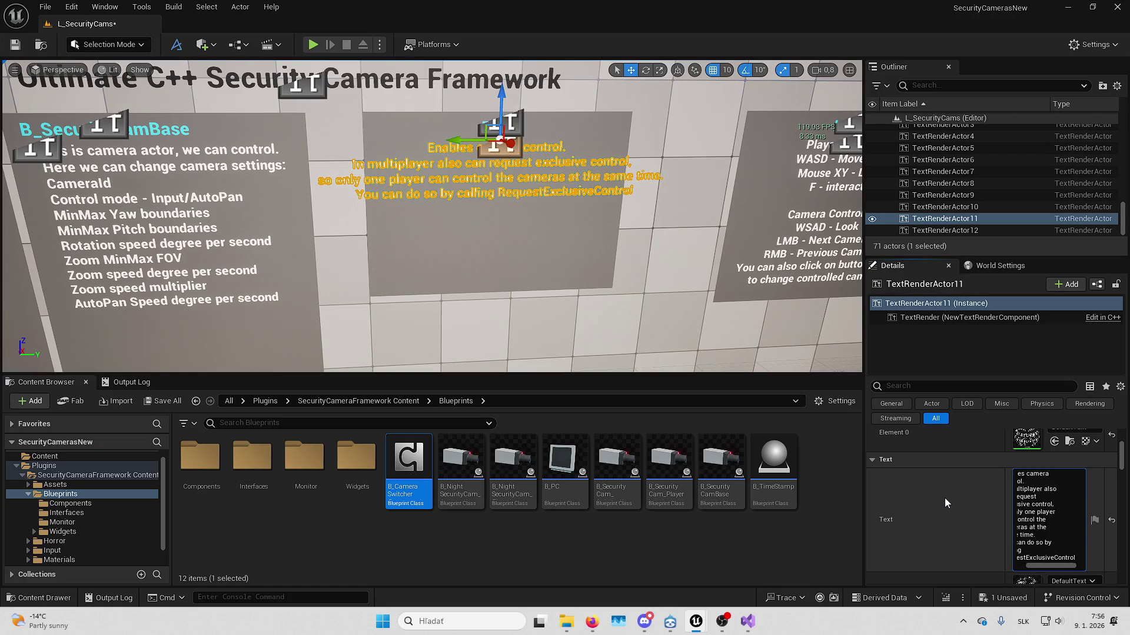
key("shift+Return")
type("on ")
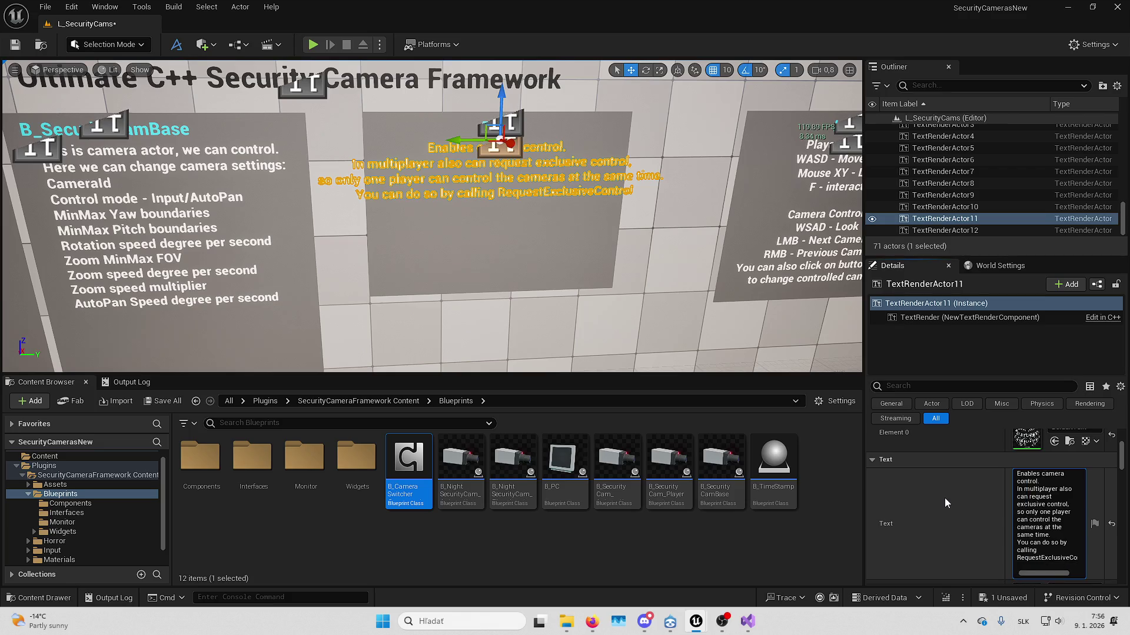
type("CameraContro")
type("lLock ")
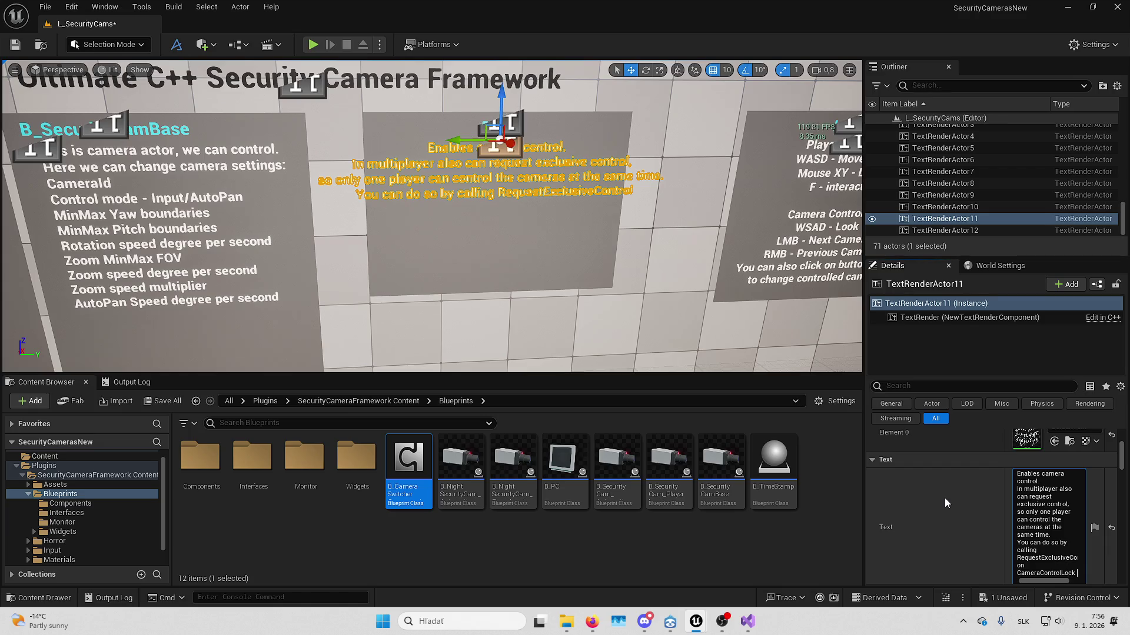
type("component.")
- Set the B_PC description's Horizontal Alignment to Left
scroll(1012, 503, "down", 3)
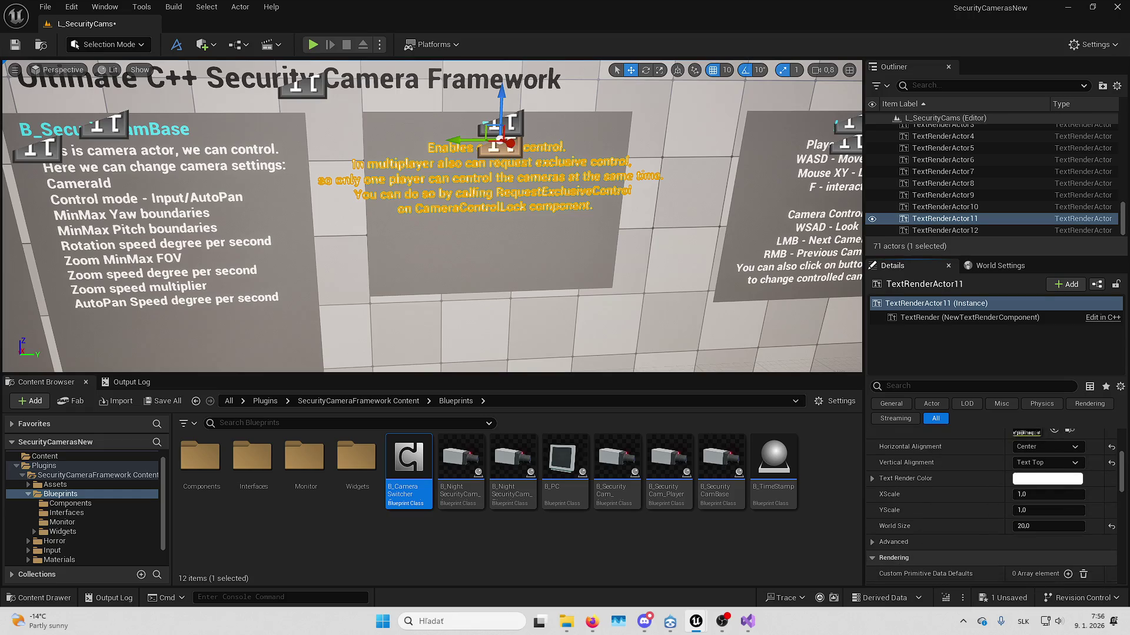
left_click(1053, 443)
left_click(1040, 456)
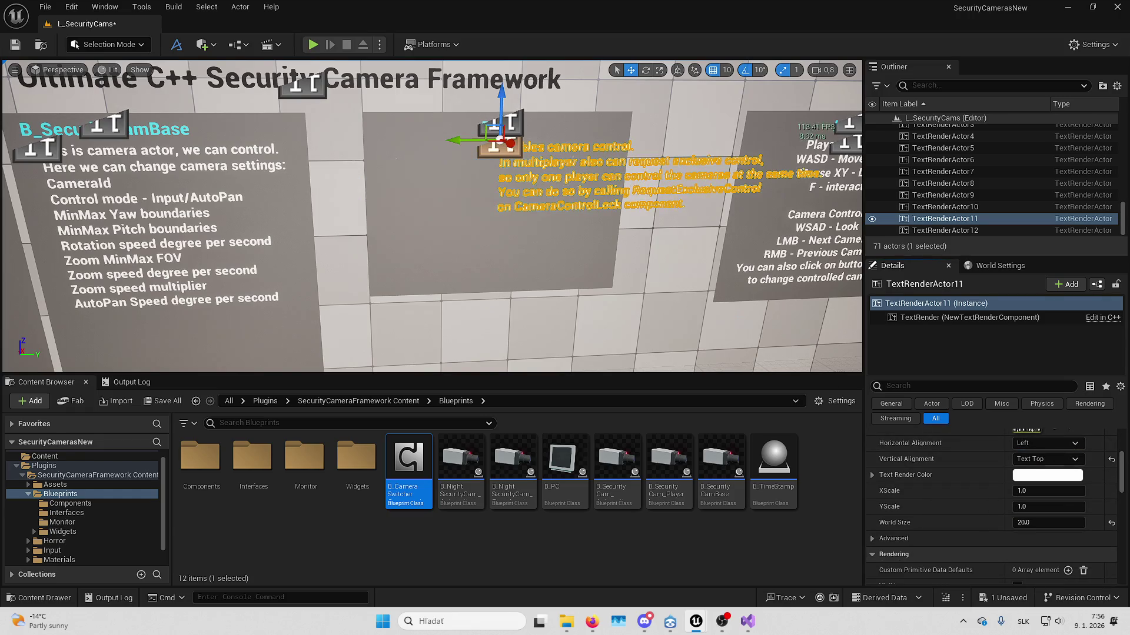
- Shift the B_PC title and description text leftward on the board together
scroll(610, 234, "up", 5)
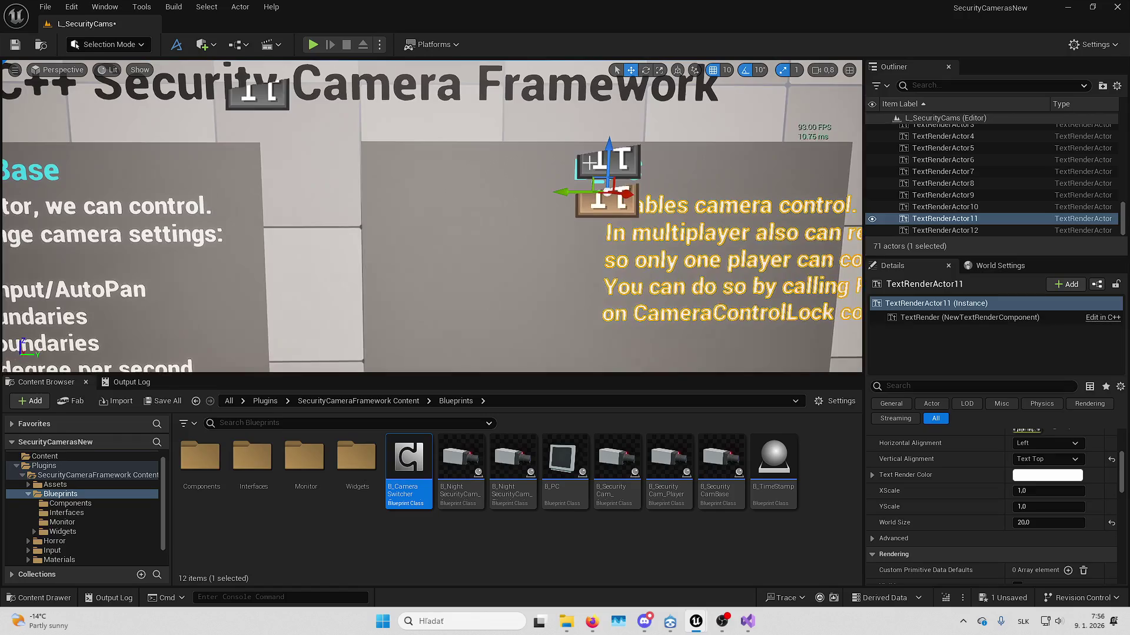
left_click(591, 169, "ctrl")
left_click_drag(574, 157, 378, 159)
scroll(378, 159, "down", 6)
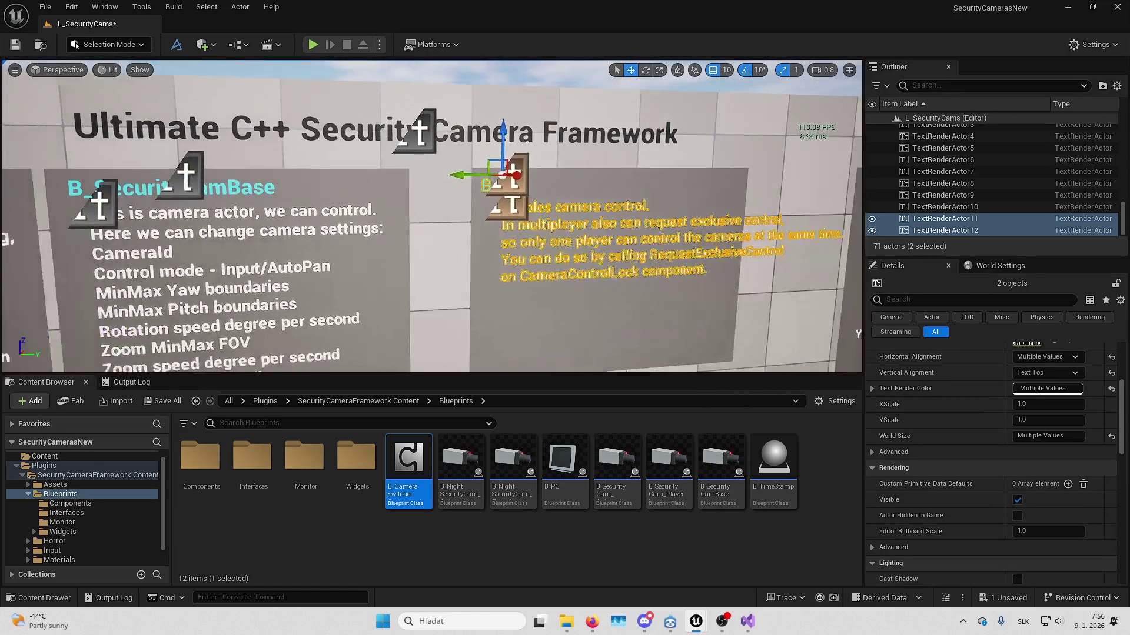
key("Escape")
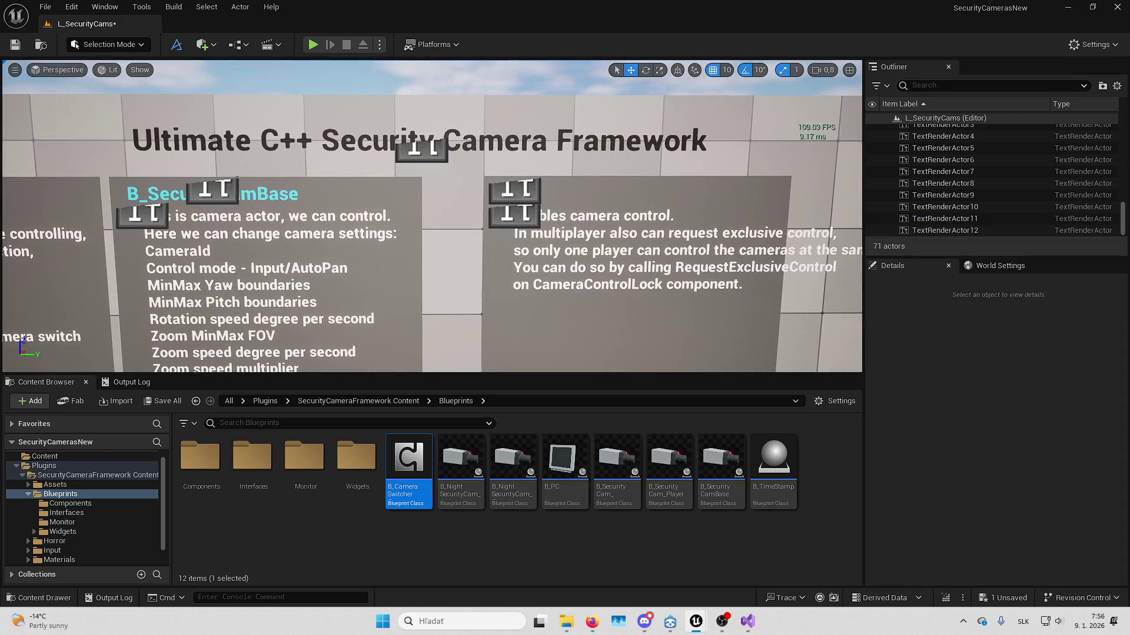
- Preview the board with editor icons hidden, then reselect the description text
left_click(515, 191)
key("Escape")
key("g")
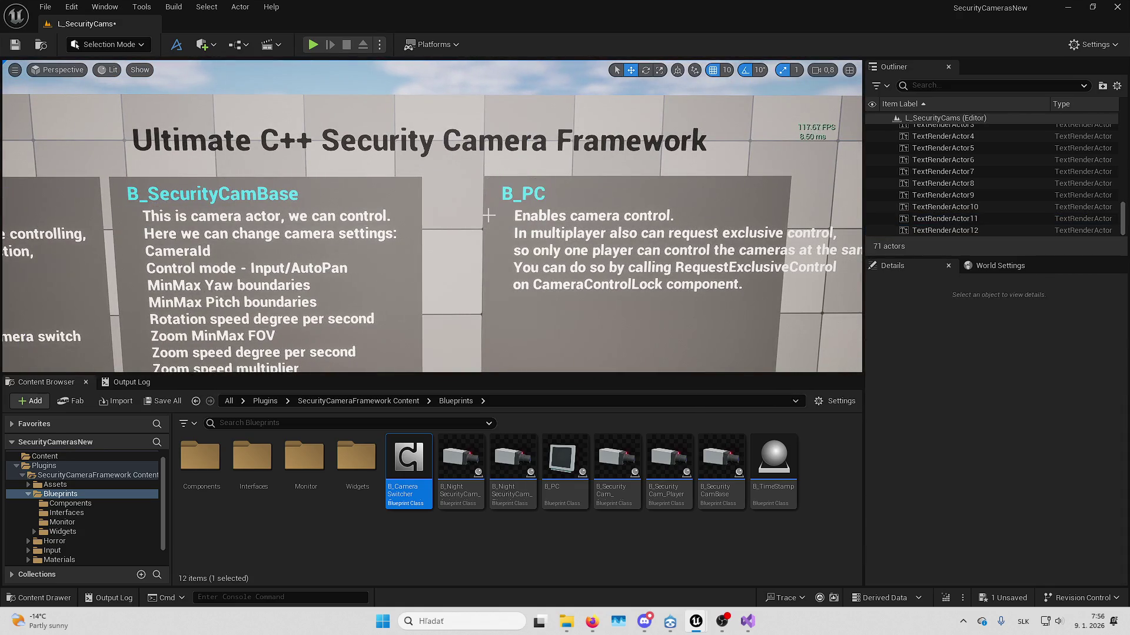
scroll(486, 183, "up", 3)
scroll(480, 219, "down", 4)
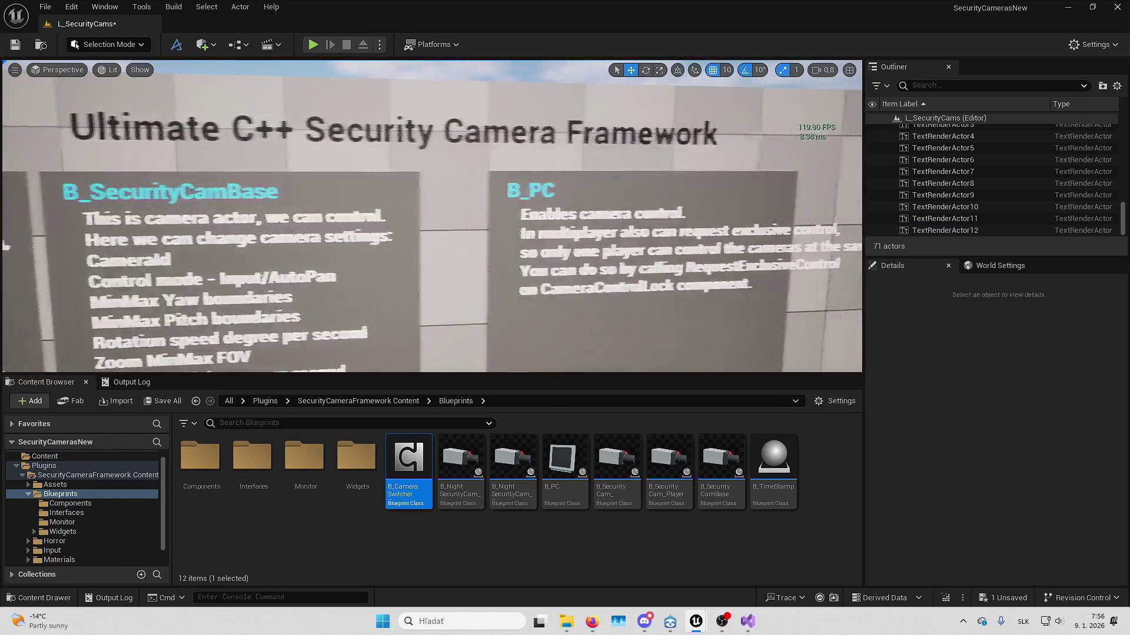
key("g")
left_click(482, 219)
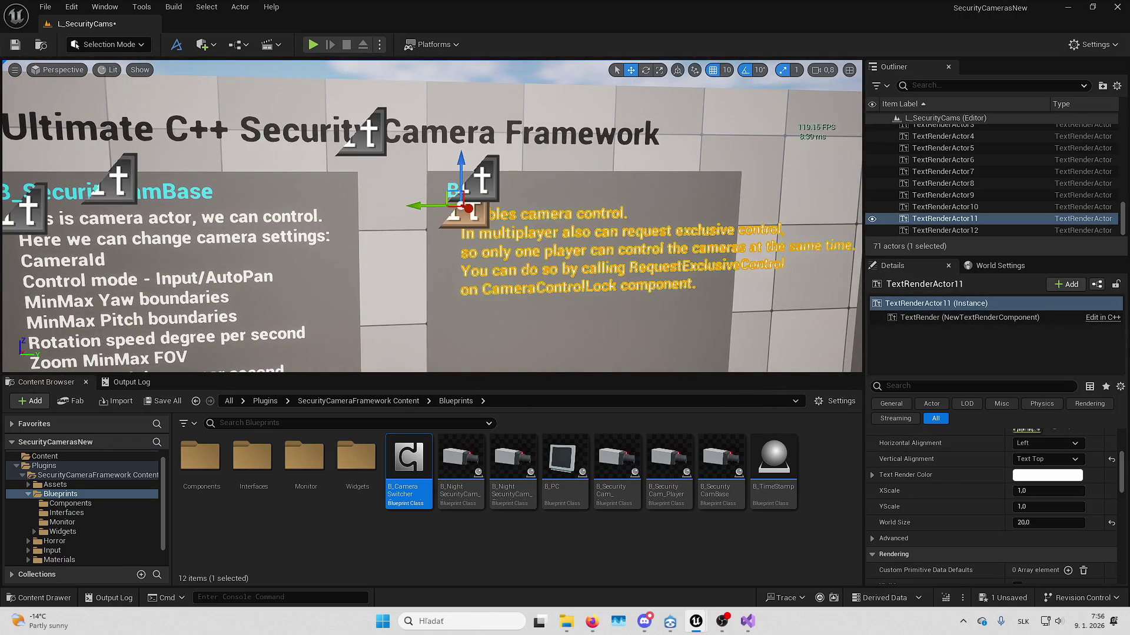
scroll(482, 219, "down", 4)
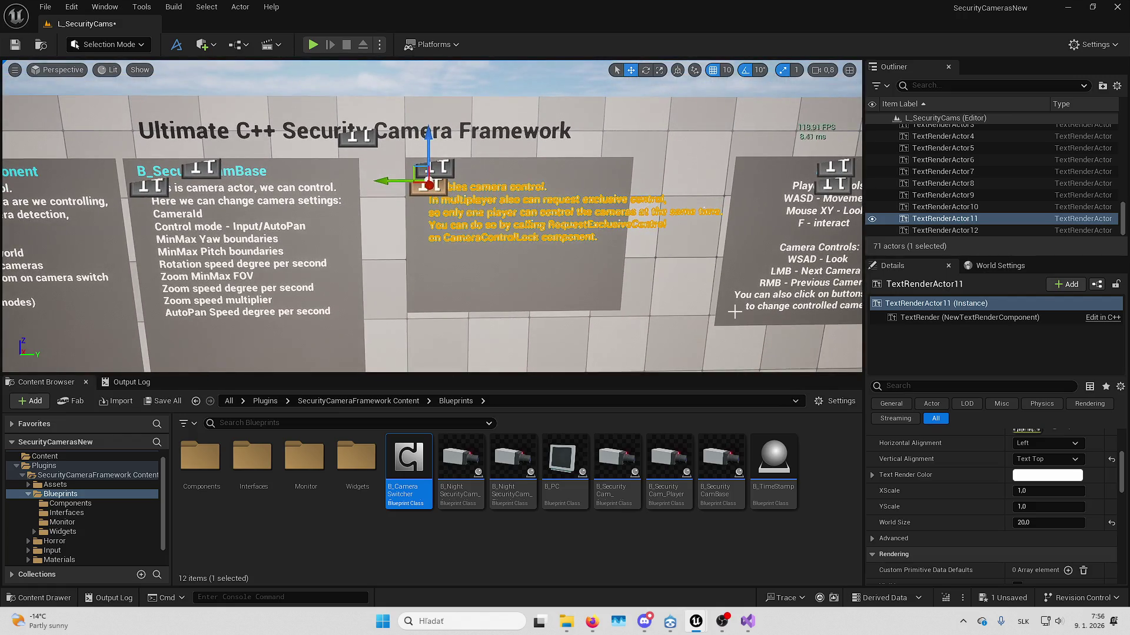
key("XF86AudioLowerVolume")
scroll(543, 244, "up", 5)
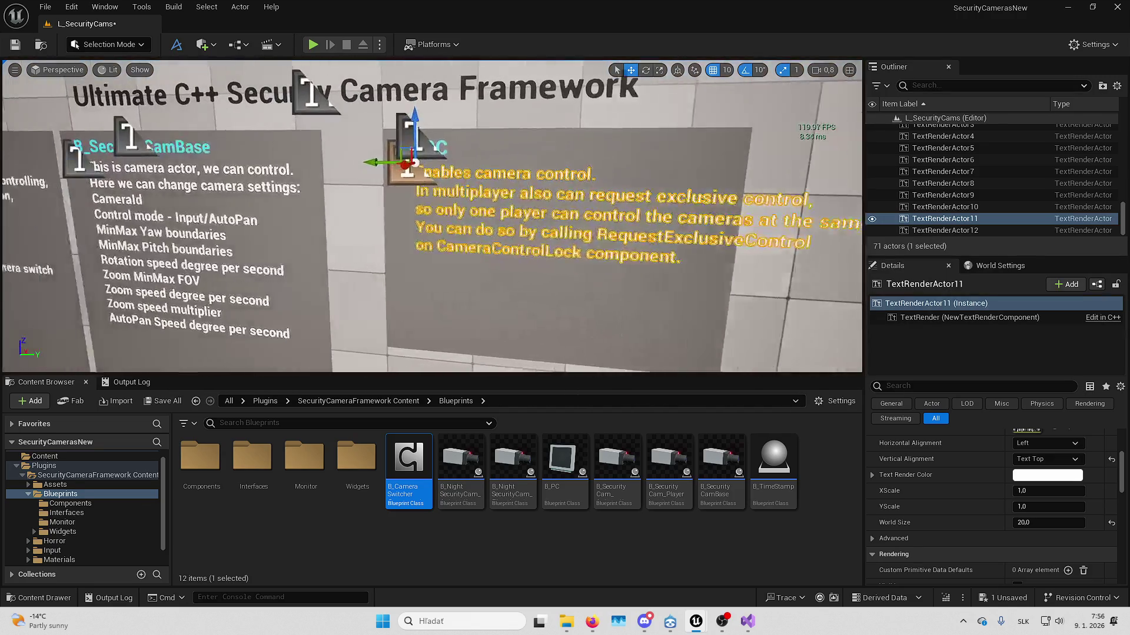
- Select the B_PC board's backing panel and frame the boards in view
left_click(465, 253)
scroll(990, 530, "down", 2)
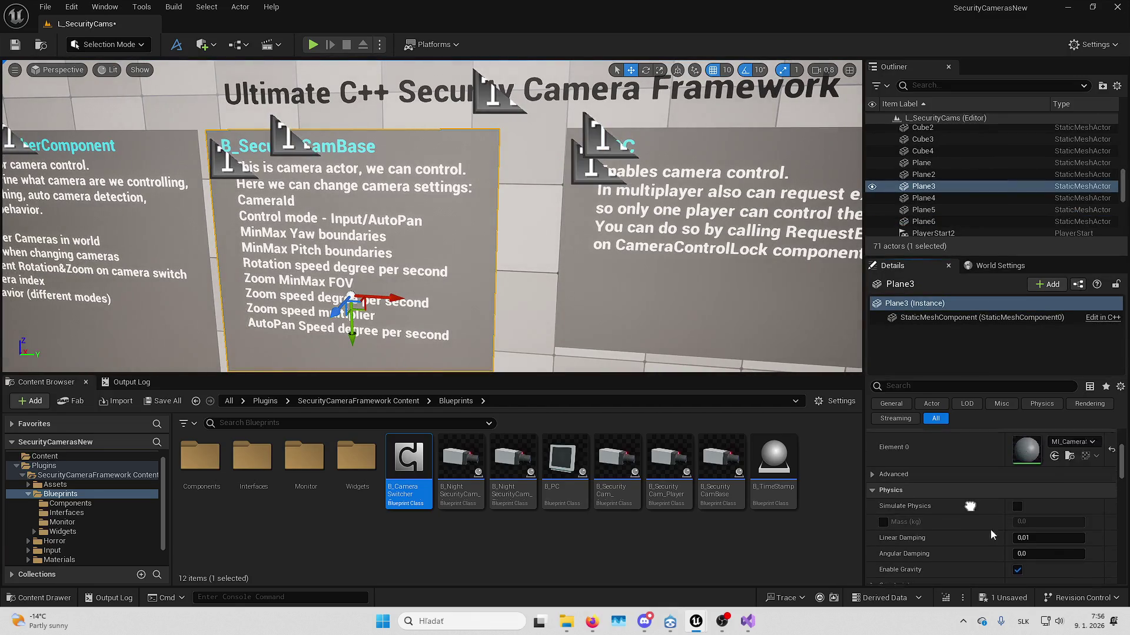
scroll(916, 458, "up", 2)
left_click(792, 320)
mouse_move(792, 319)
left_mouse_down()
mouse_move(894, 309)
mouse_move(887, 330)
left_mouse_up()
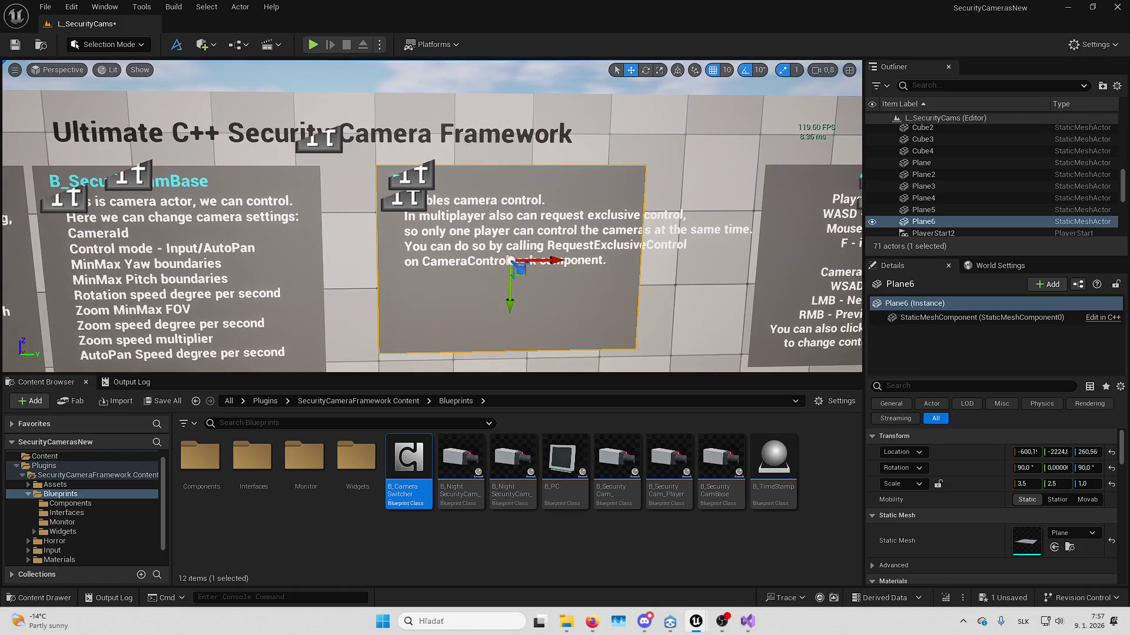
left_click_drag(502, 206, 477, 227)
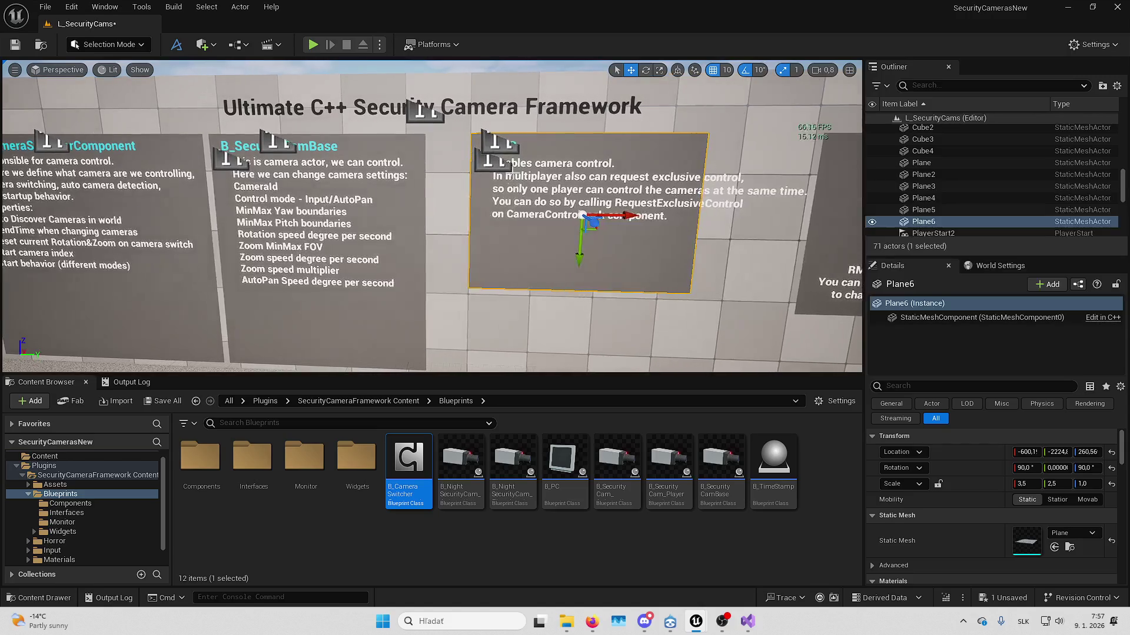
- Move the B_PC panel and its text left together, then select Plane6
left_click(503, 145, "ctrl")
left_click(482, 154, "ctrl")
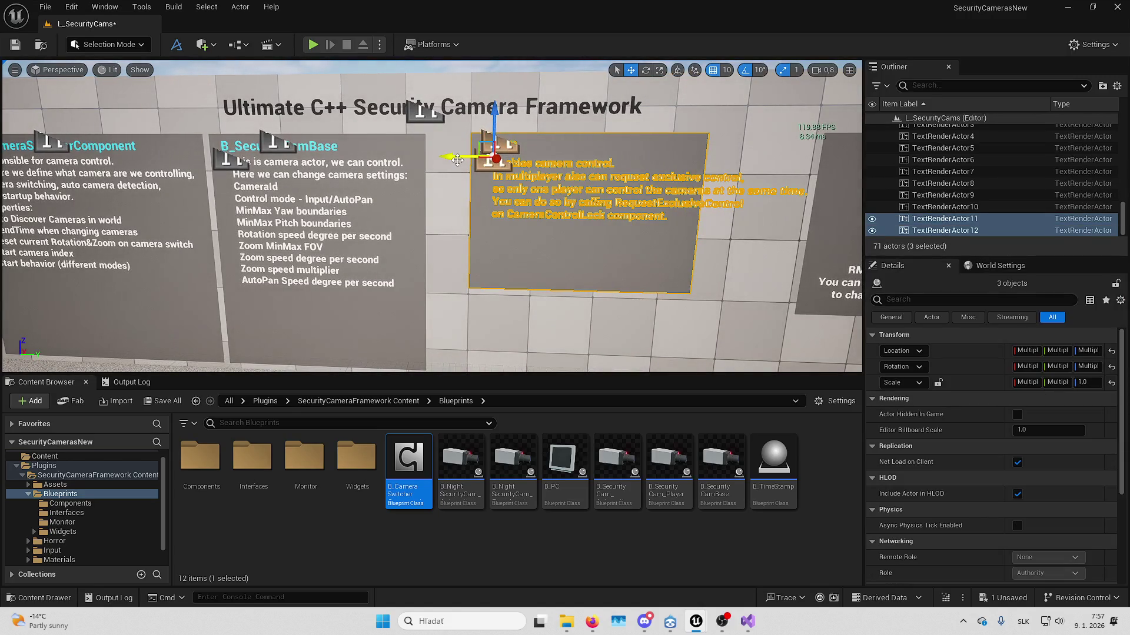
left_click_drag(457, 160, 423, 161)
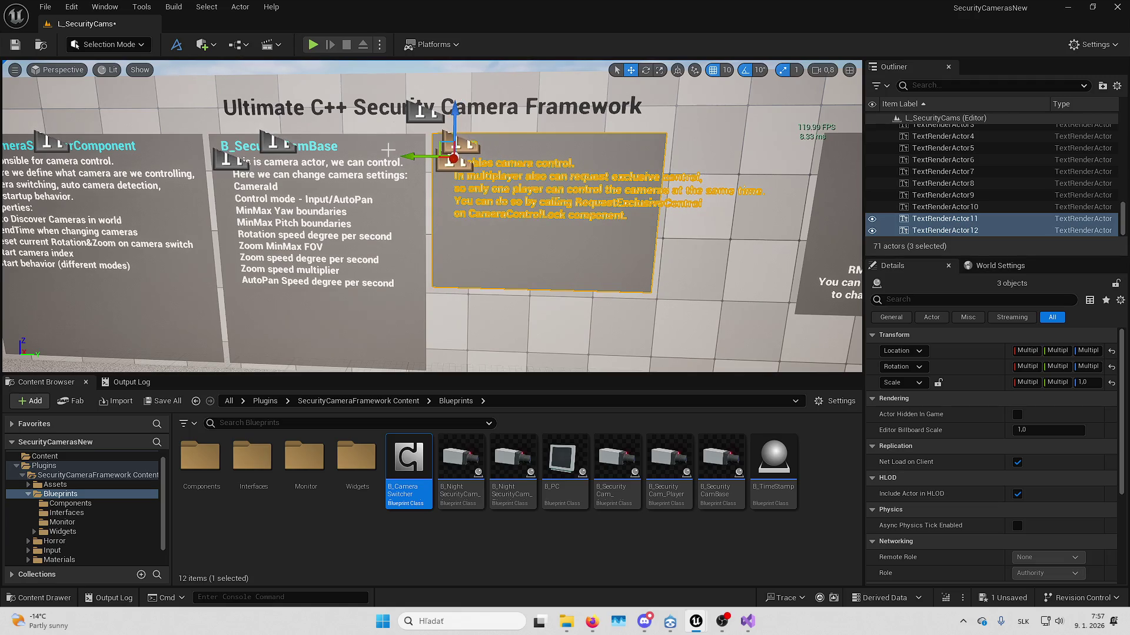
left_click(388, 150)
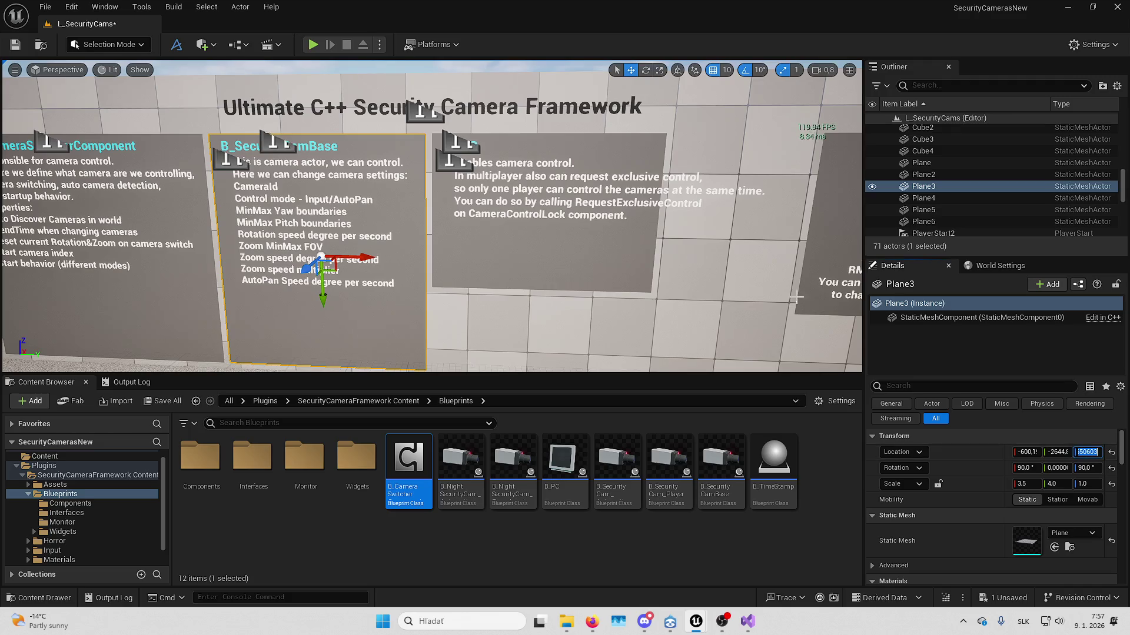
left_click(567, 159)
- Set Plane6's Scale Y to 4,0 and Location Z to 184,65
left_click(1089, 452)
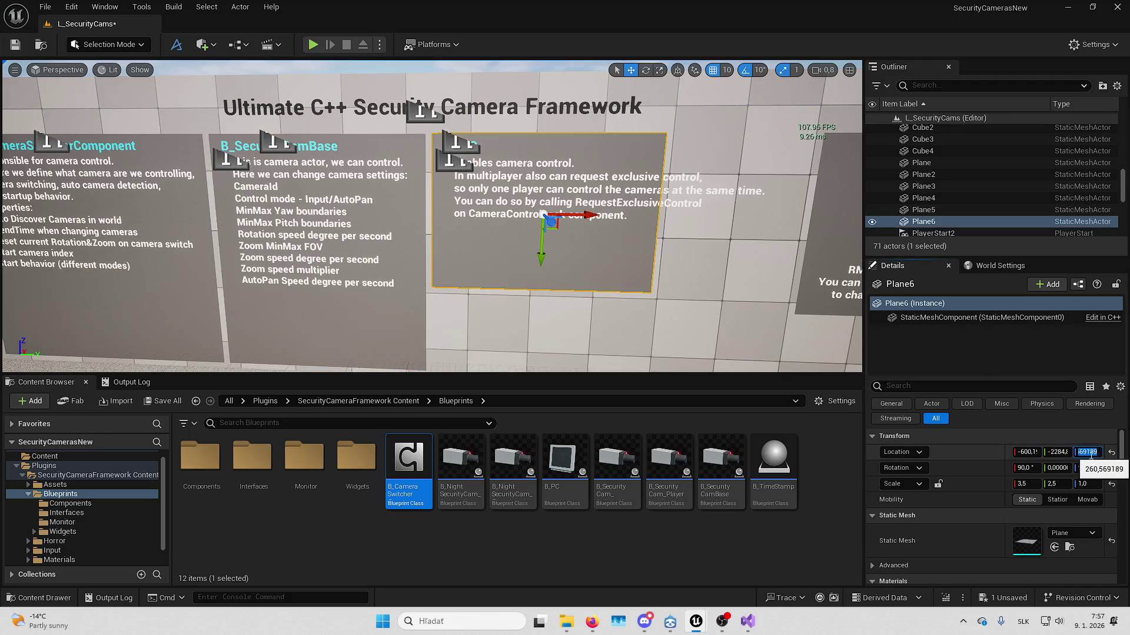
type("184,65")
key("Return")
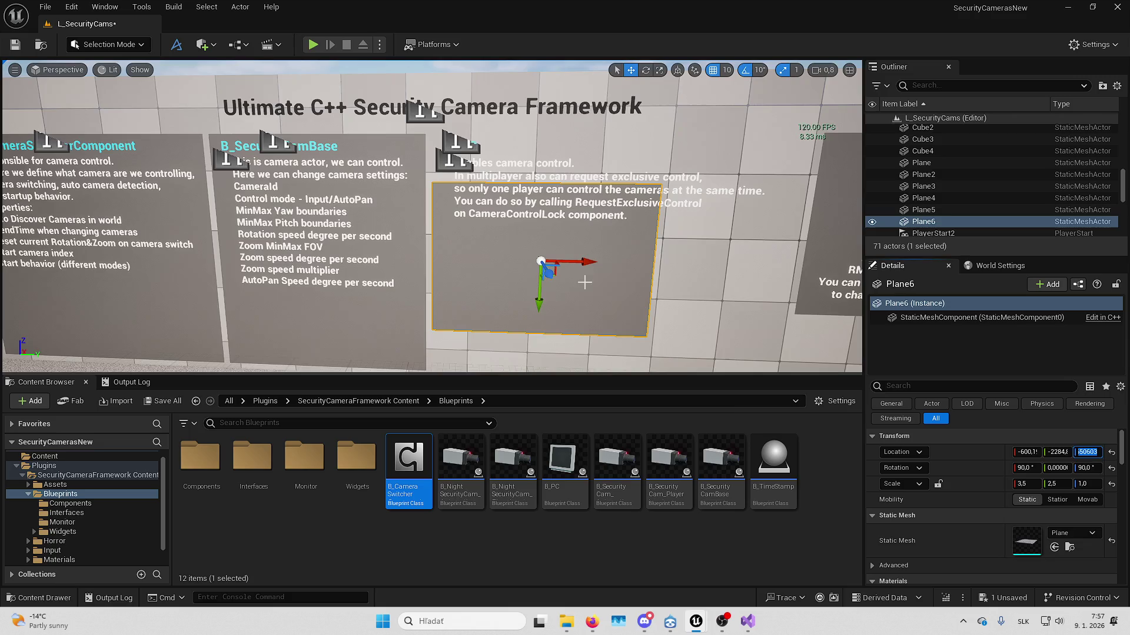
key("ctrl+z")
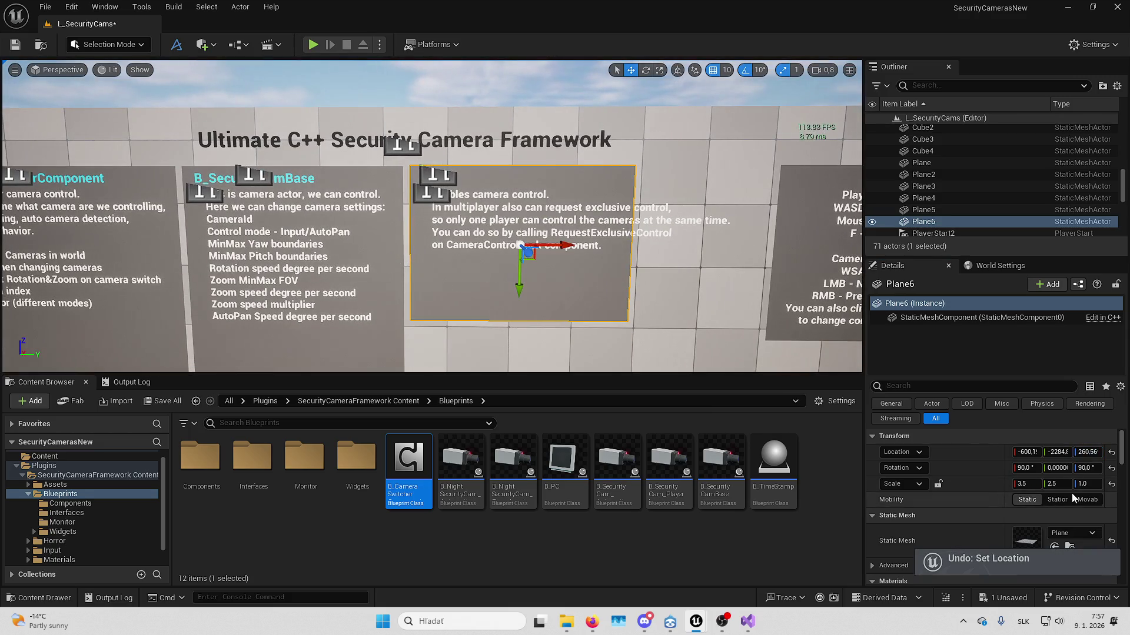
left_click(1053, 483)
type("4")
key("Return")
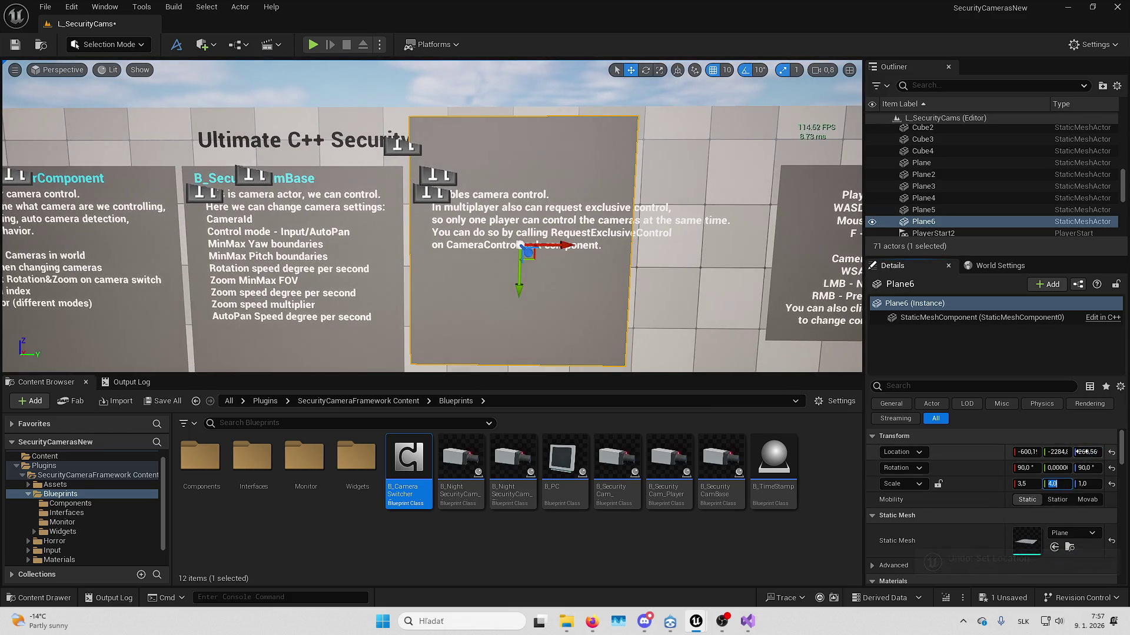
left_click(1083, 451)
type("184,65")
key("Return")
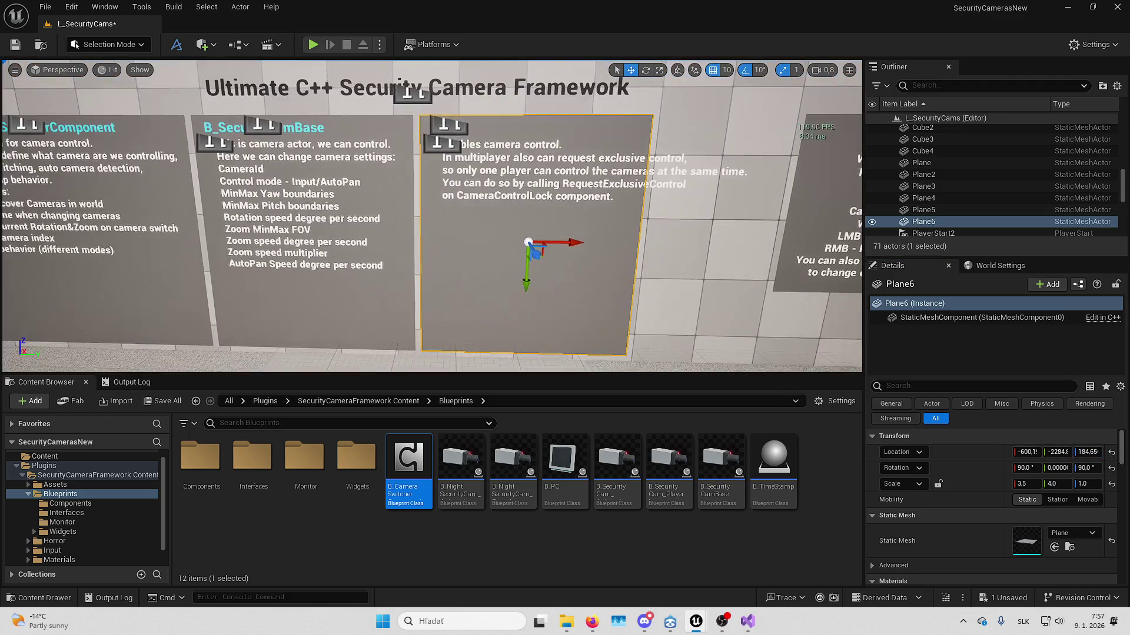
- Reselect the camera-control board and nudge it slightly to the right
left_click(375, 147)
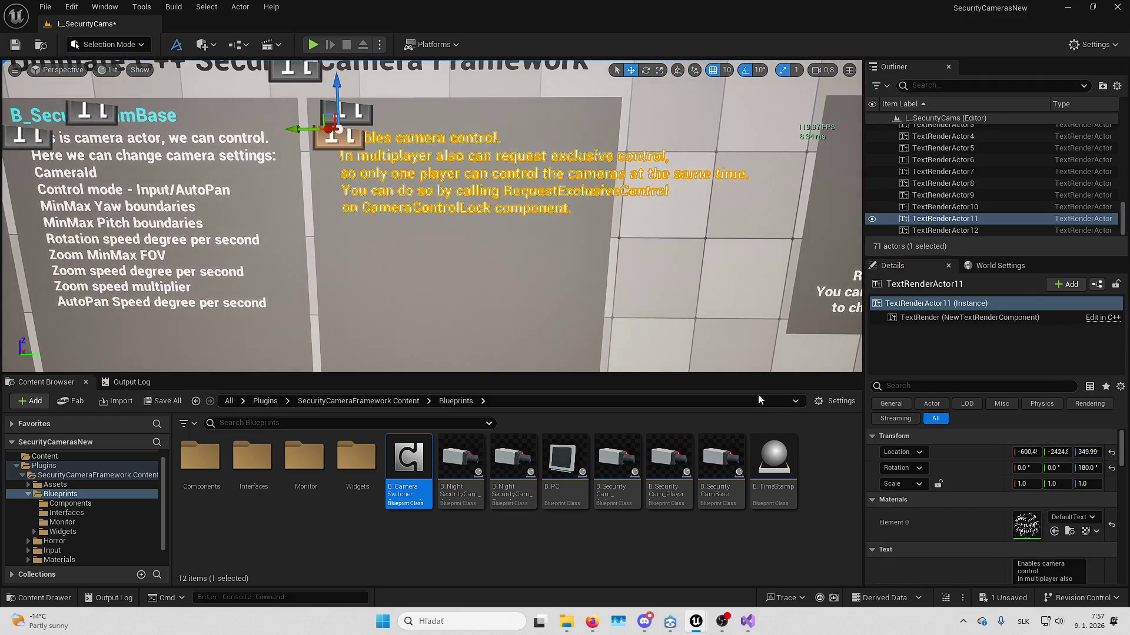
left_click_drag(612, 259, 573, 266)
left_click(423, 281)
left_click_drag(423, 281, 599, 268)
left_click(599, 268)
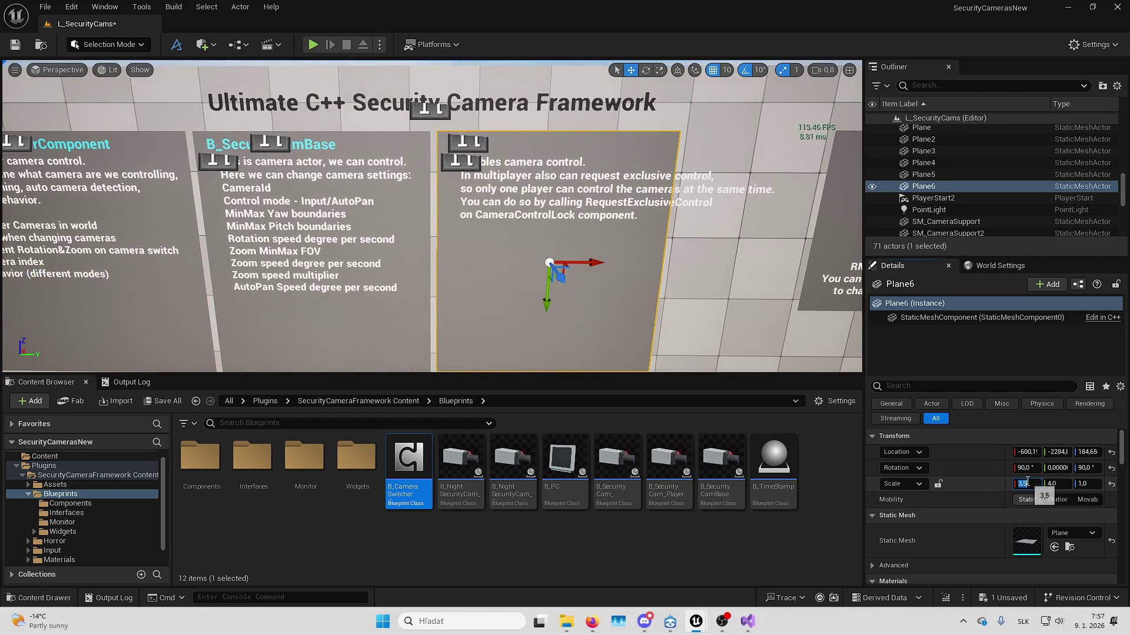
key("Return")
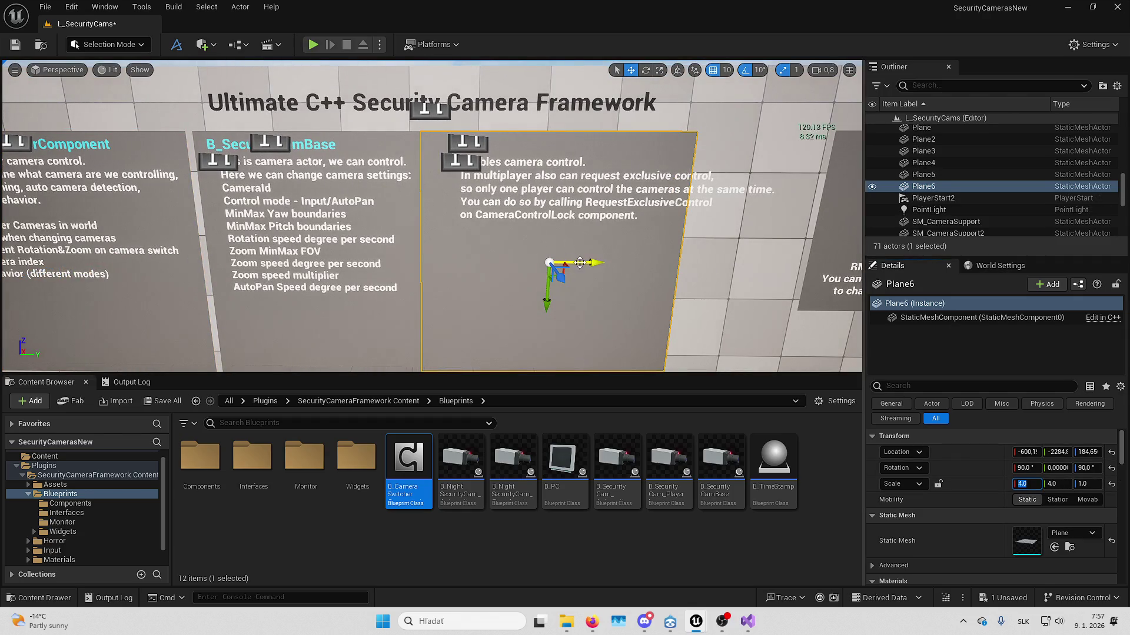
mouse_move(583, 263)
left_mouse_down()
mouse_move(622, 265)
mouse_move(598, 263)
left_mouse_up()
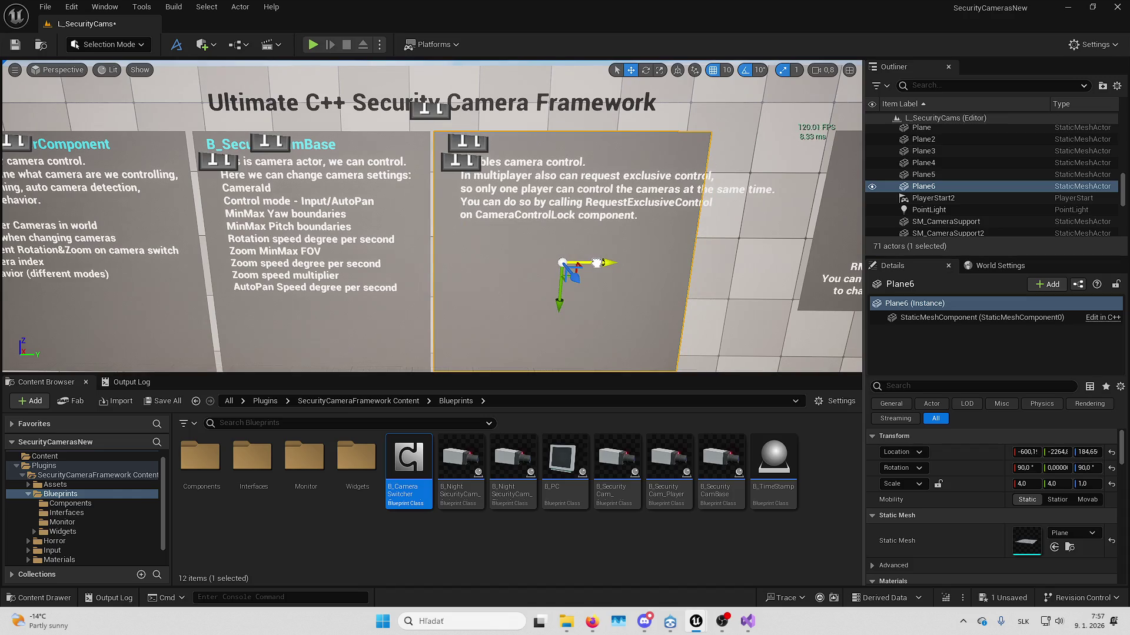
- Widen the board to Scale X 4,5 and slide it to re-centre the text
key("Left")
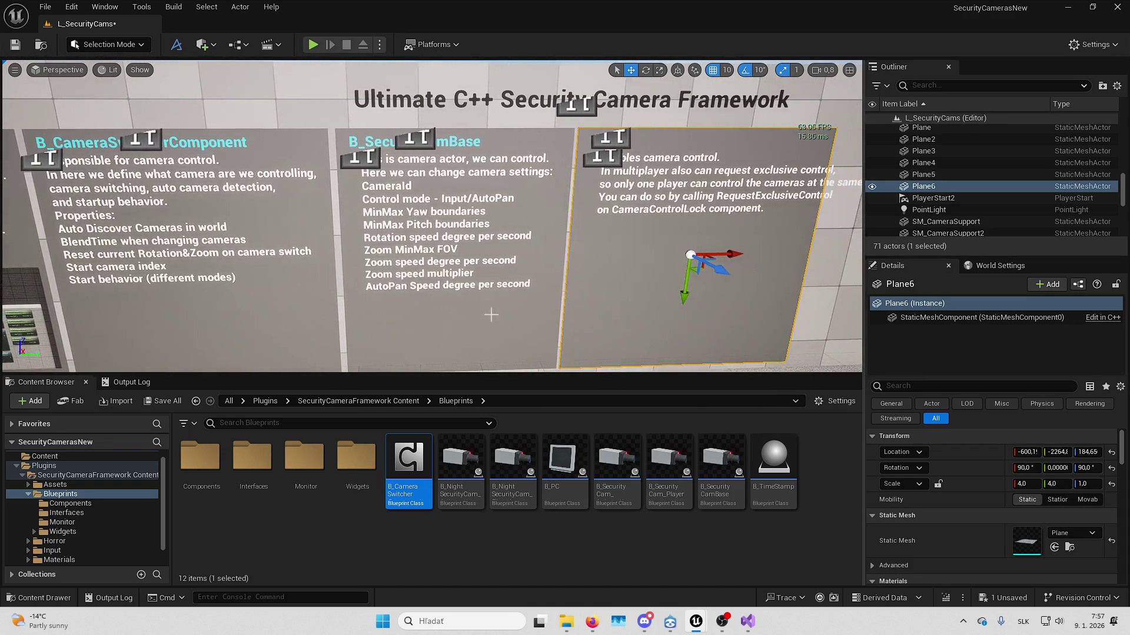
key("Right")
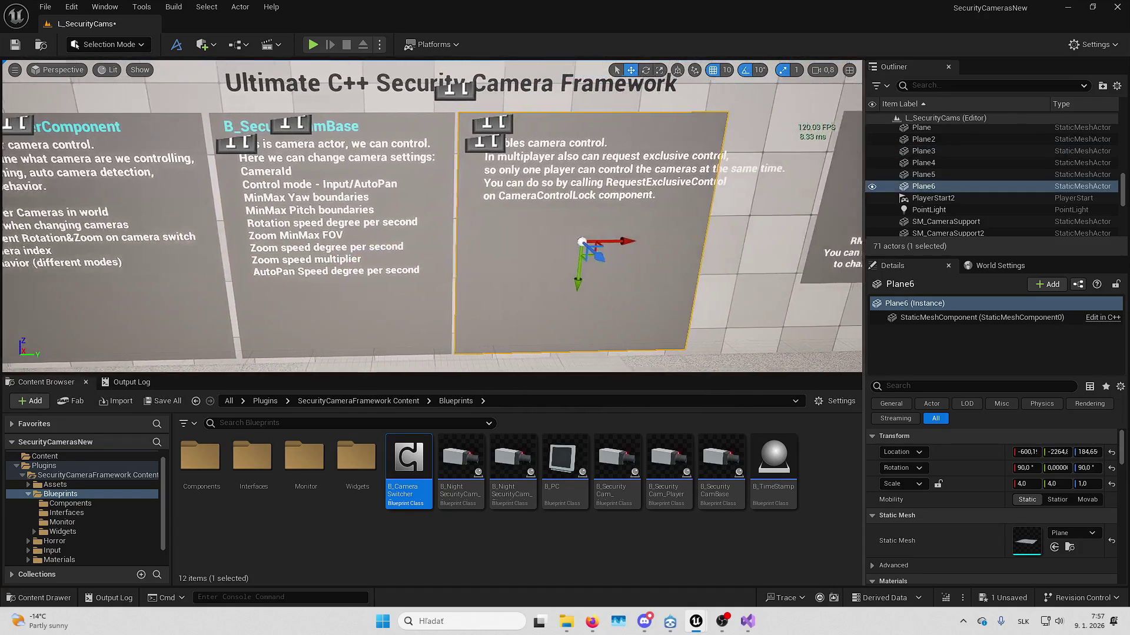
key("Right")
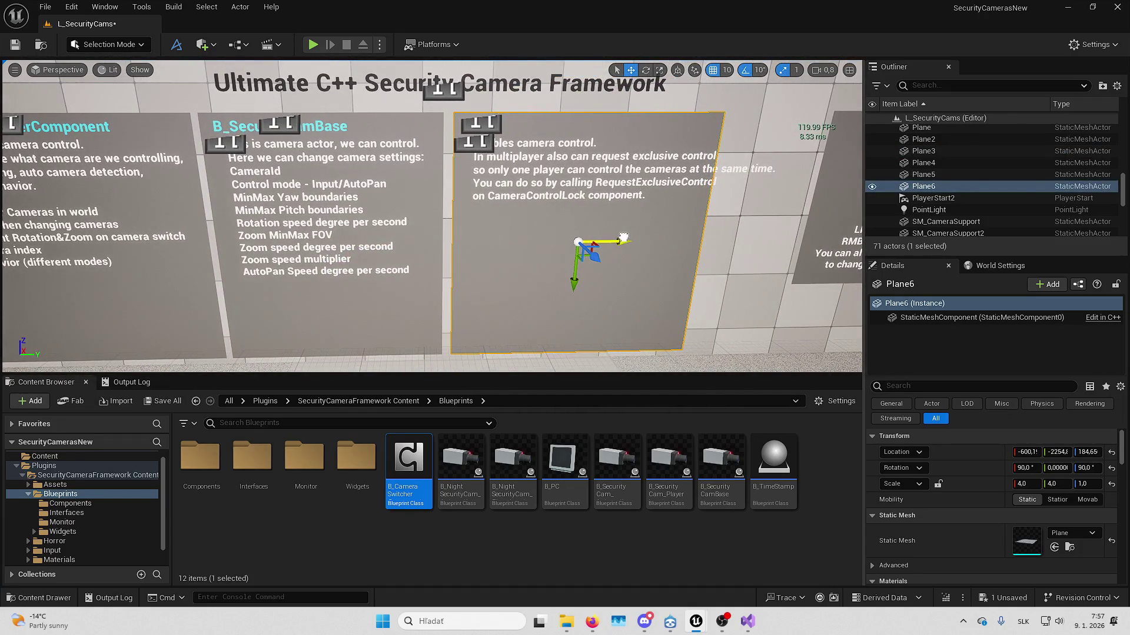
key("Right")
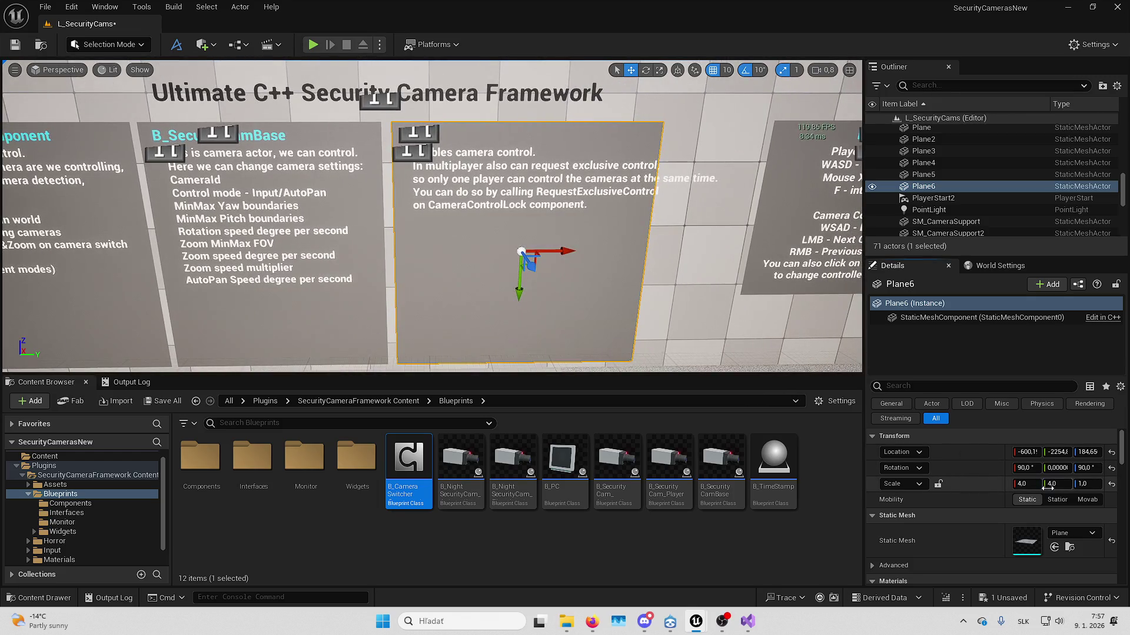
left_click(1029, 484)
type("4.5")
key("Return")
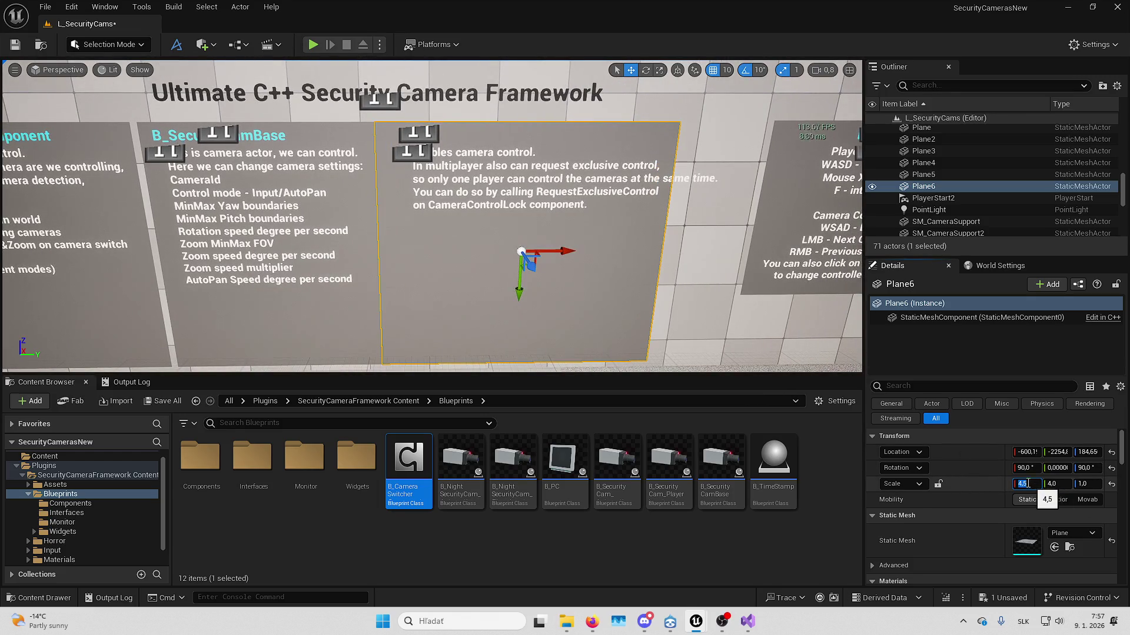
left_click_drag(566, 251, 591, 252)
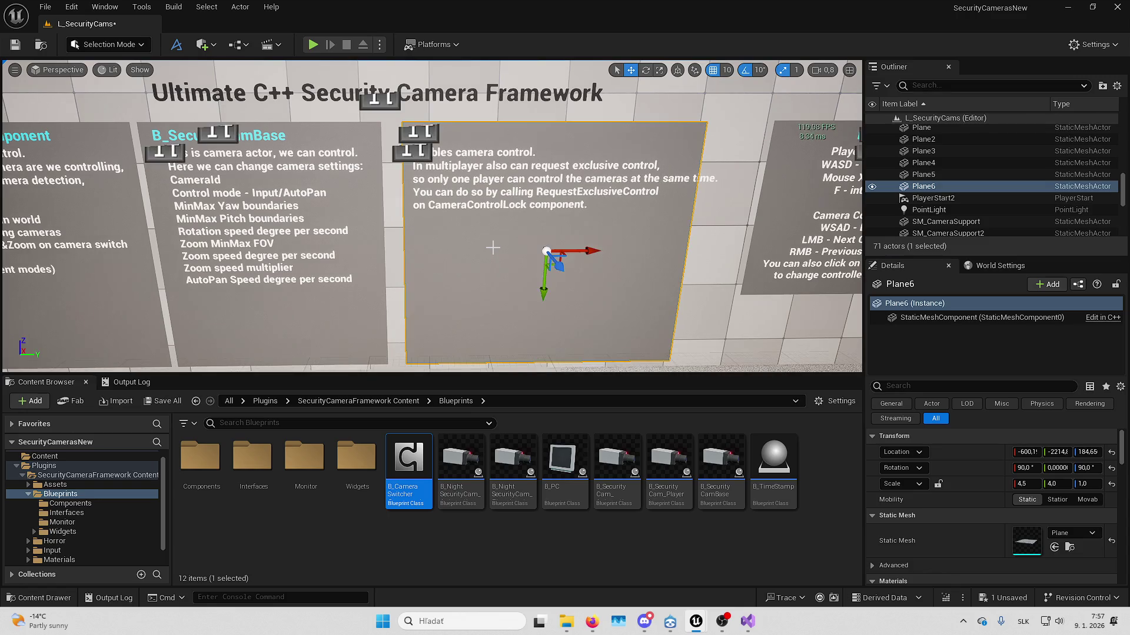
- Preview the B_PC board with editor helpers hidden, then show them again
key("g")
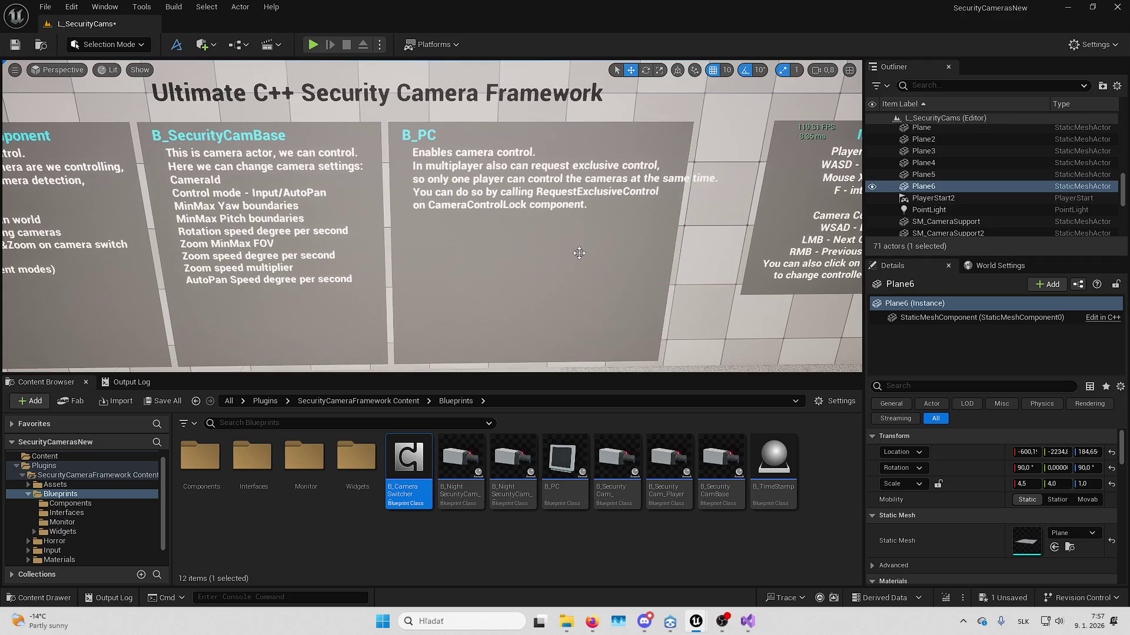
mouse_move(579, 253)
left_mouse_down()
mouse_move(565, 259)
mouse_move(559, 235)
mouse_move(508, 237)
left_mouse_up()
key("g")
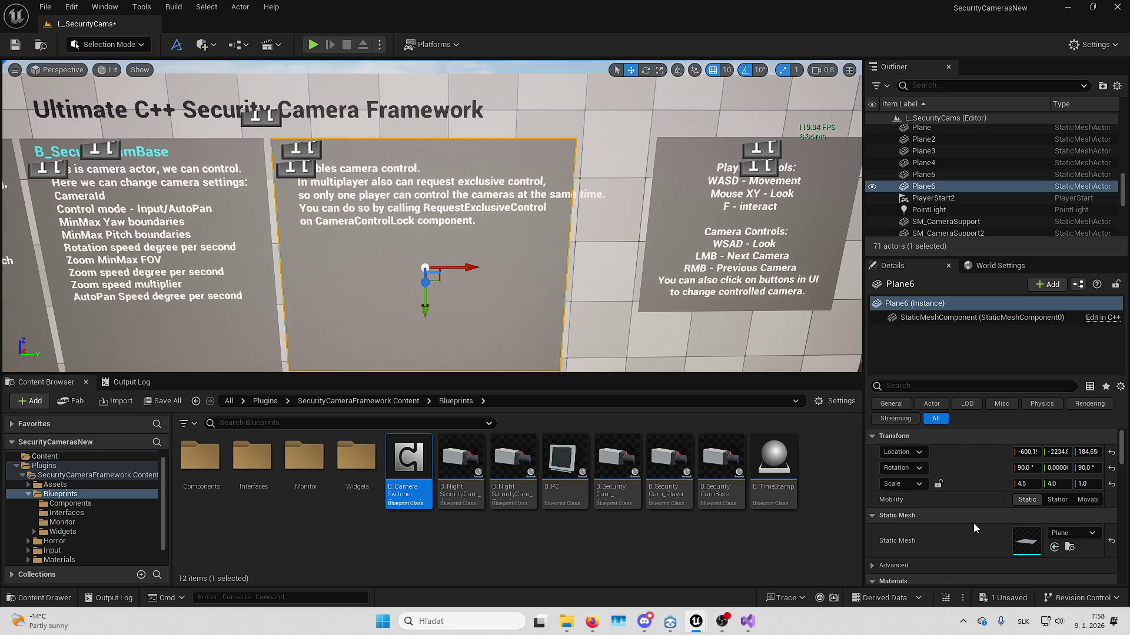
- Break the B_PC description after 'cameras' so 'at the same time.' wraps
left_click(303, 174)
scroll(1000, 500, "down", 5)
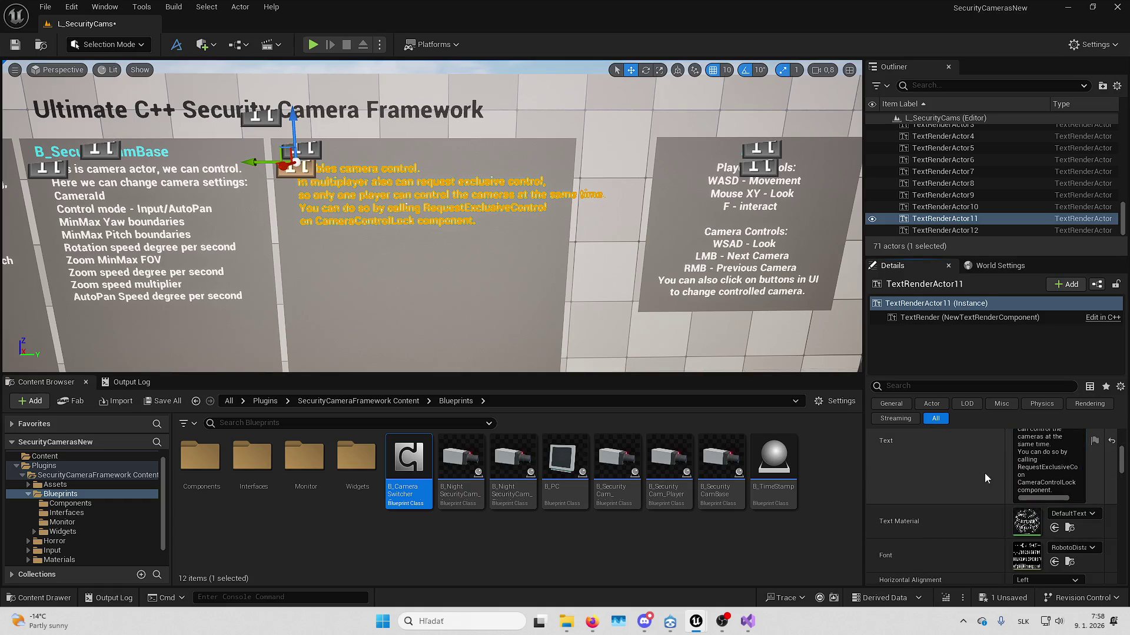
scroll(991, 489, "up", 2)
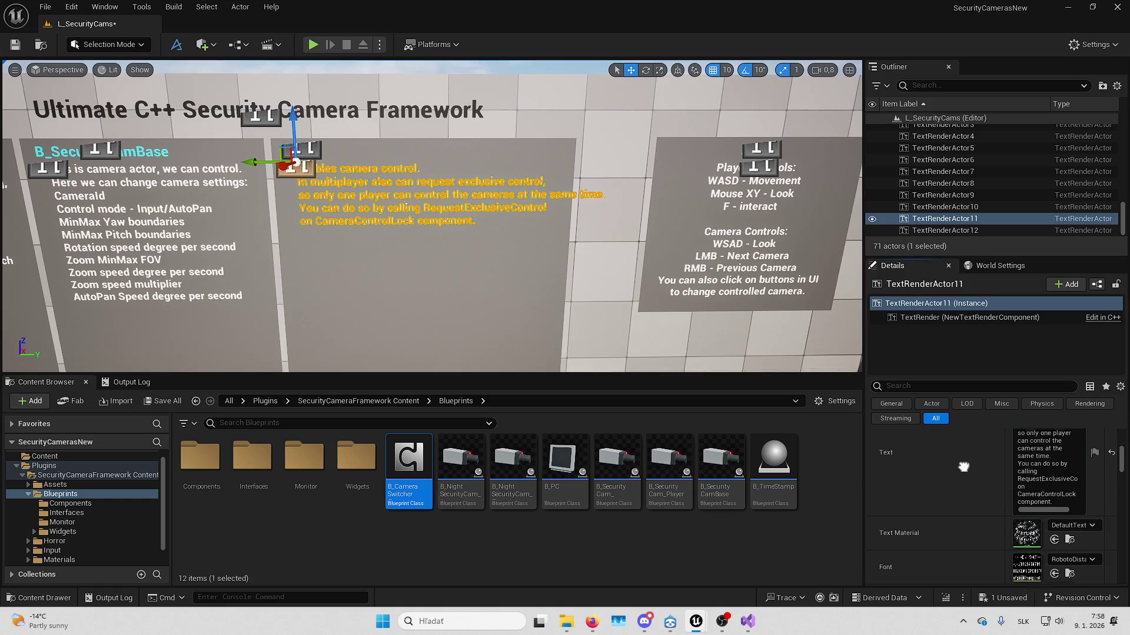
left_click(1048, 471)
key("shift+Return")
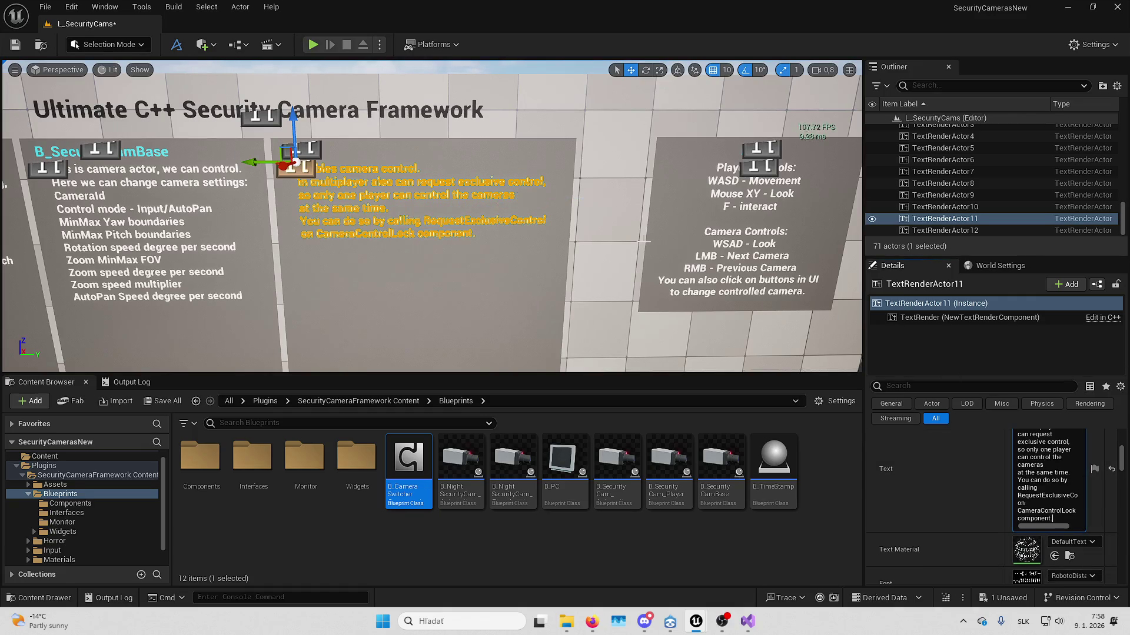
mouse_move(489, 225)
left_mouse_down()
mouse_move(447, 224)
mouse_move(471, 215)
mouse_move(495, 229)
left_mouse_up()
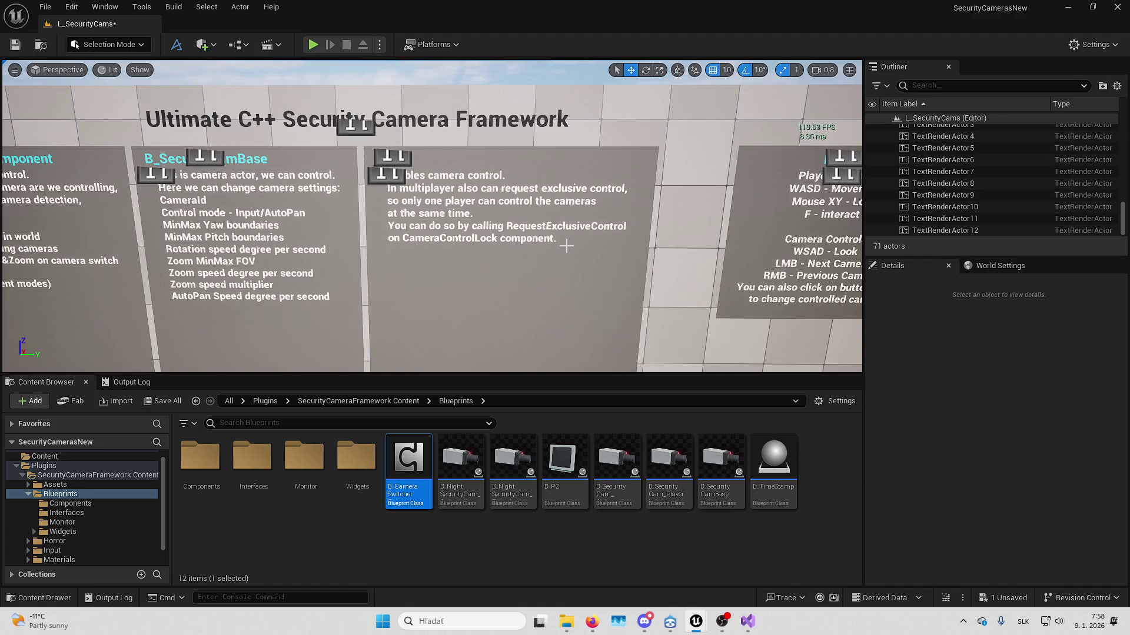
left_click_drag(573, 245, 652, 317)
- Bring the controls sign into view and select its text and panel
mouse_move(408, 204)
left_mouse_down()
mouse_move(424, 229)
mouse_move(469, 210)
mouse_move(526, 221)
mouse_move(495, 238)
mouse_move(545, 212)
mouse_move(518, 206)
left_mouse_up()
left_click(469, 210)
left_click(530, 213, "ctrl")
key("Escape")
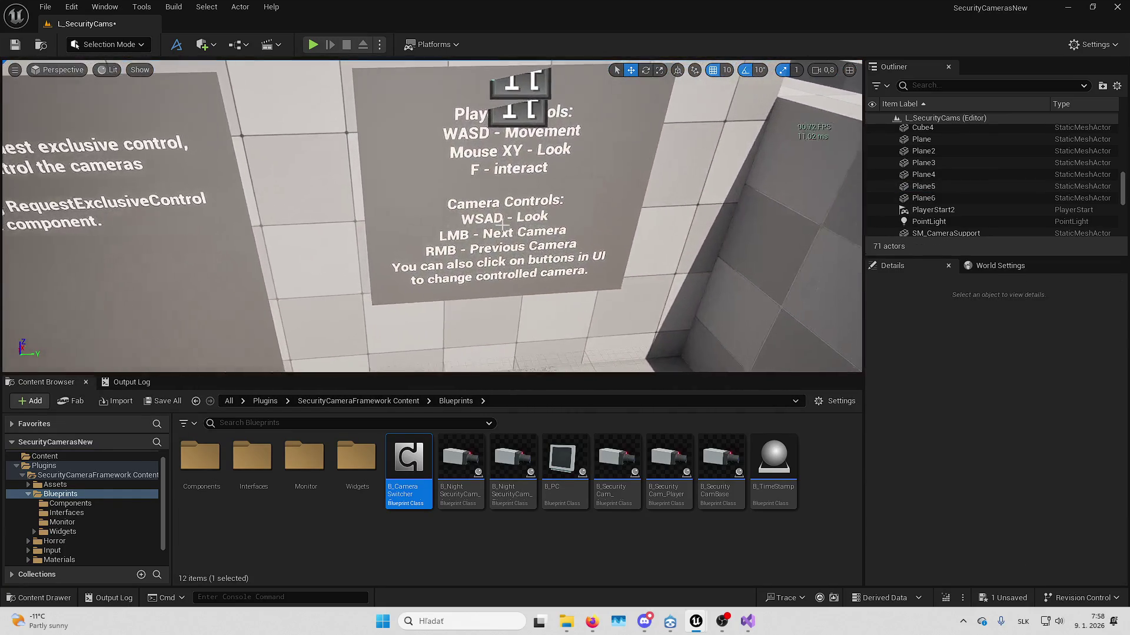
- Try adding a new line after 'F - interact' in the Player Controls text, then remove it
left_click(505, 203)
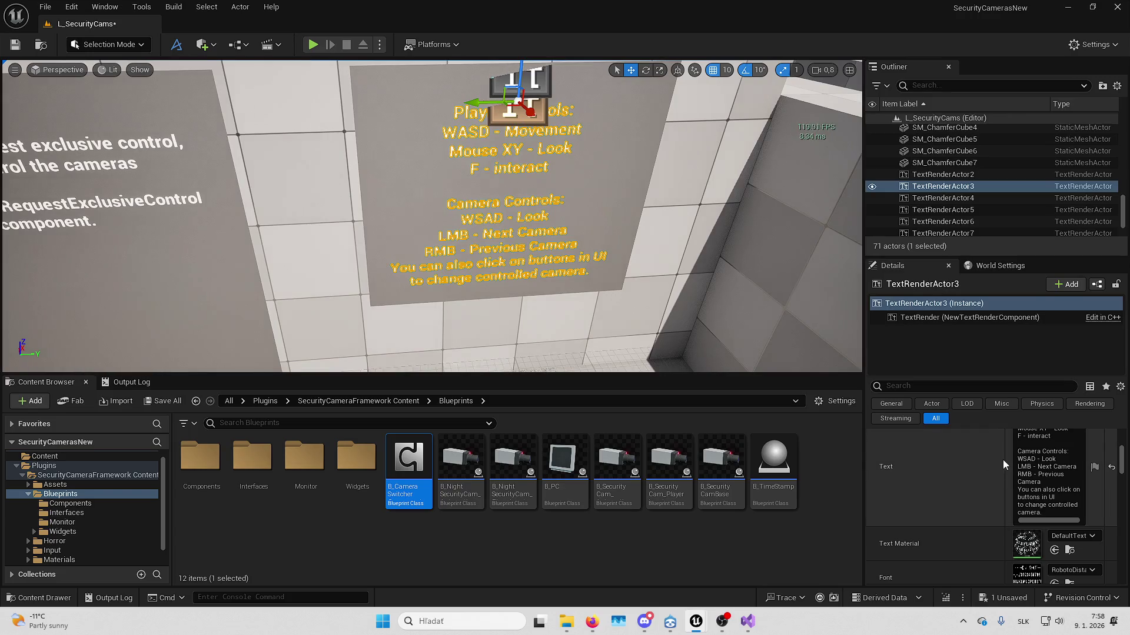
scroll(1000, 460, "up", 2)
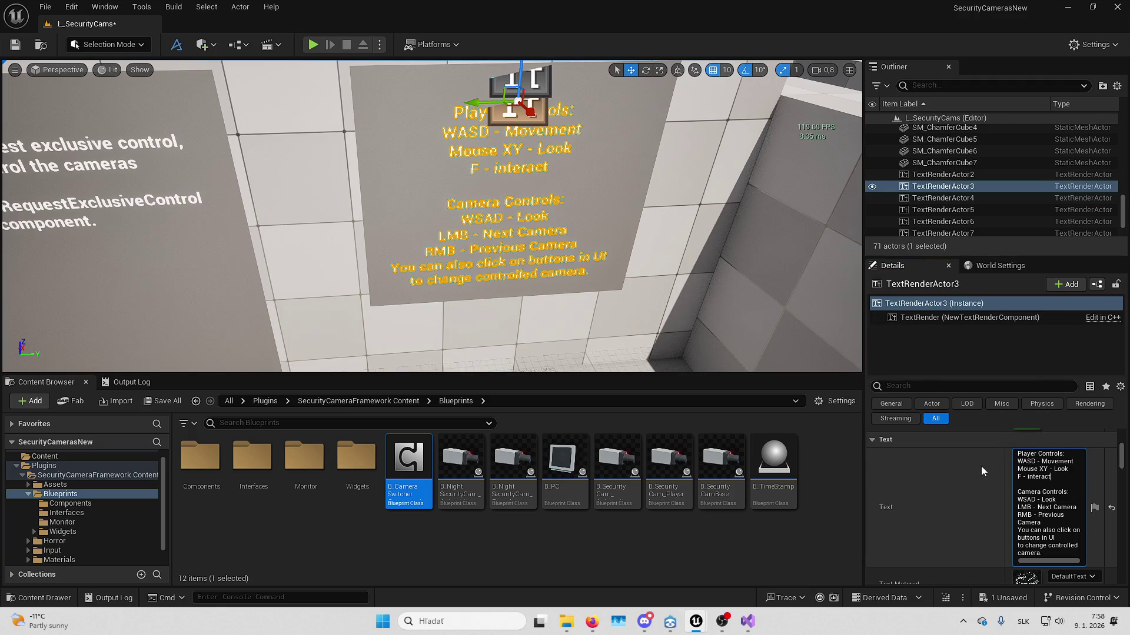
key("shift+Return")
type("C -")
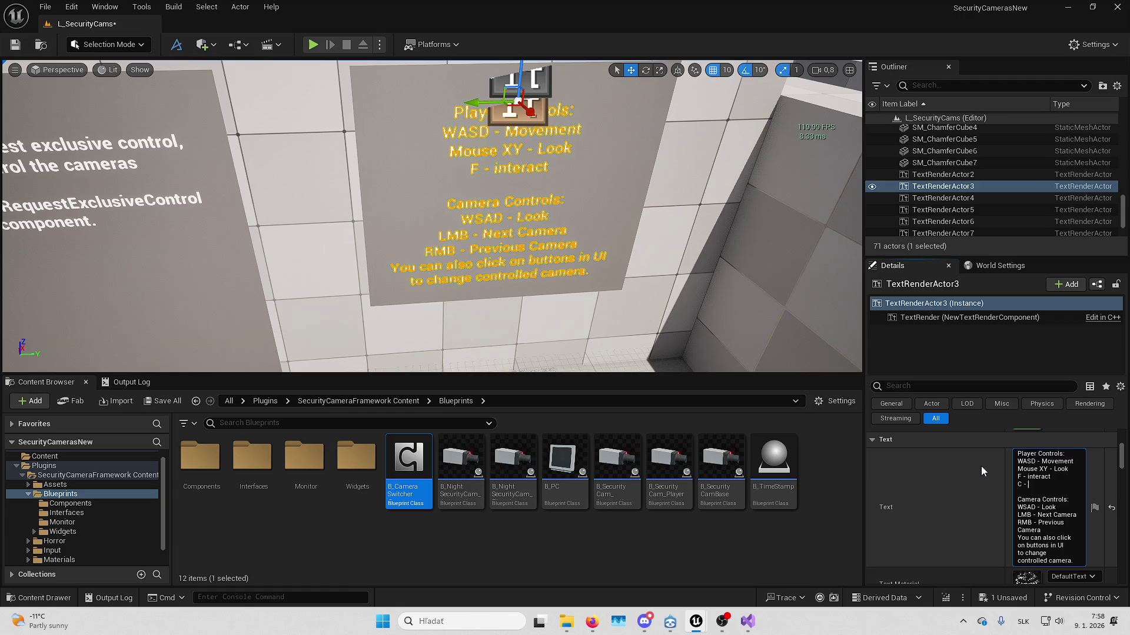
key("BackSpace")
key("BackSpace")
key("BackSpace")
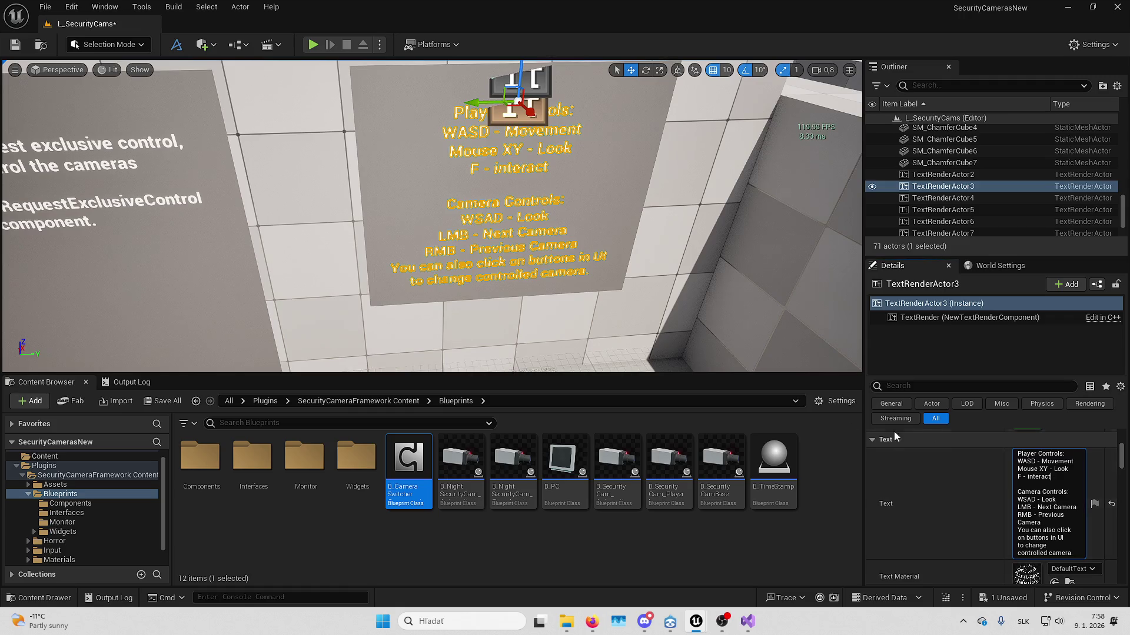
left_click(393, 401)
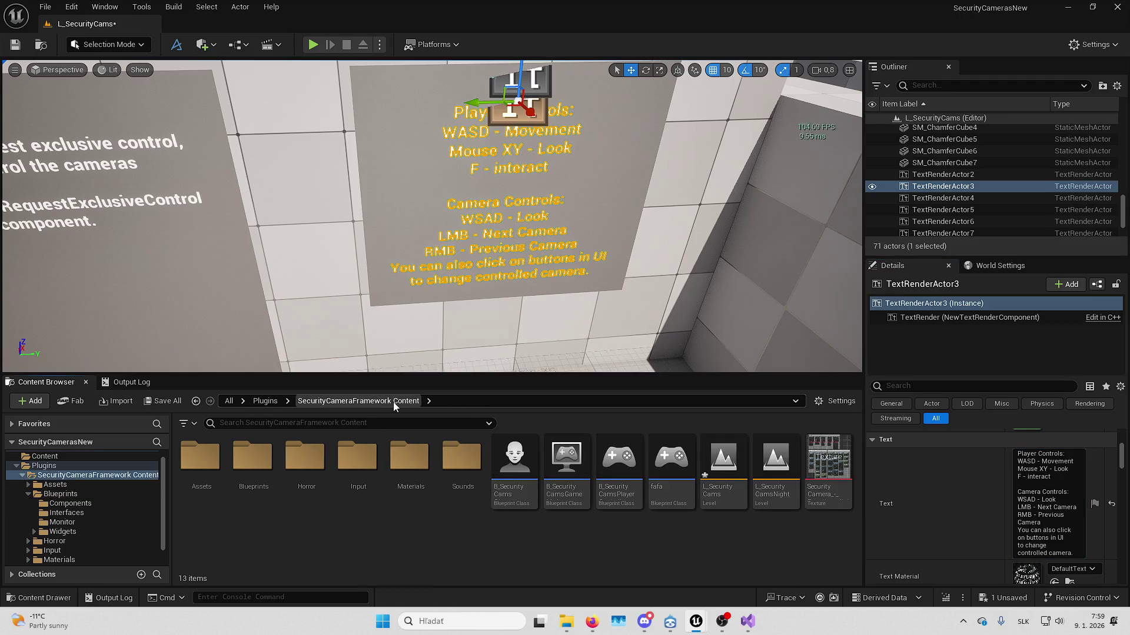
double_click(514, 465)
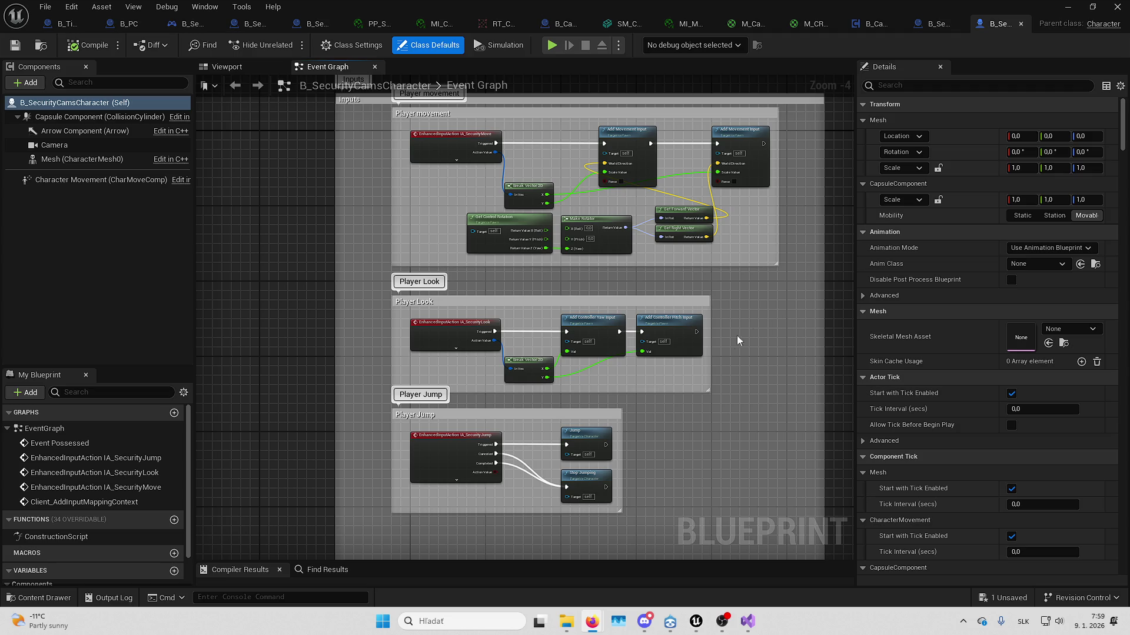
mouse_move(792, 333)
left_mouse_down()
mouse_move(667, 287)
mouse_move(680, 290)
left_mouse_up()
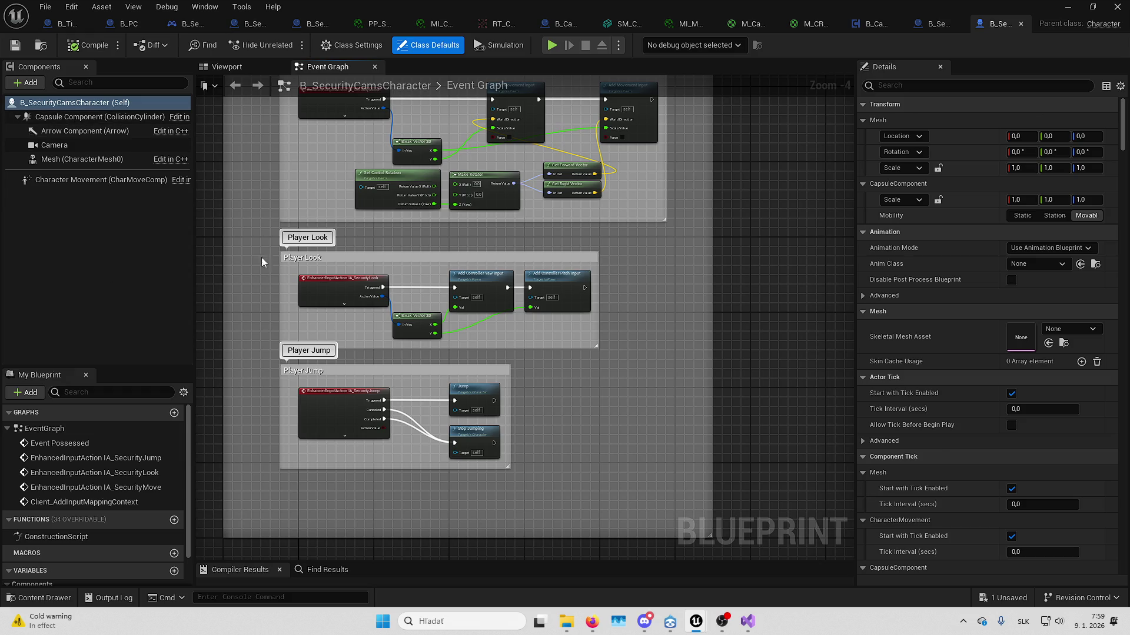
left_click_drag(704, 421, 701, 539)
scroll(462, 273, "up", 2)
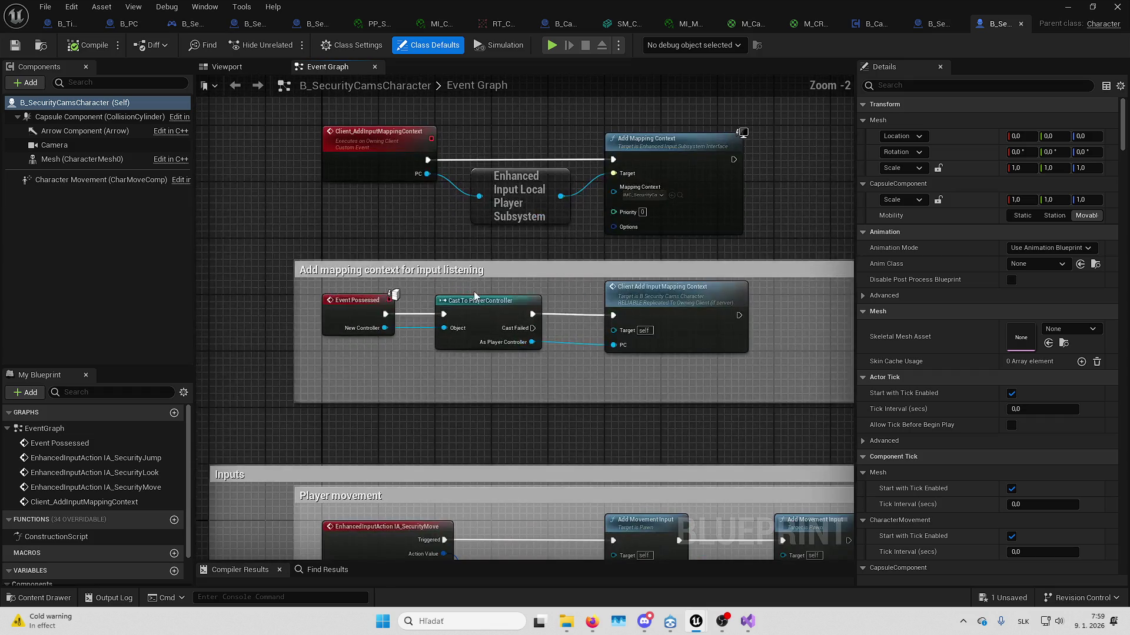
left_click(680, 199)
key("alt+Tab")
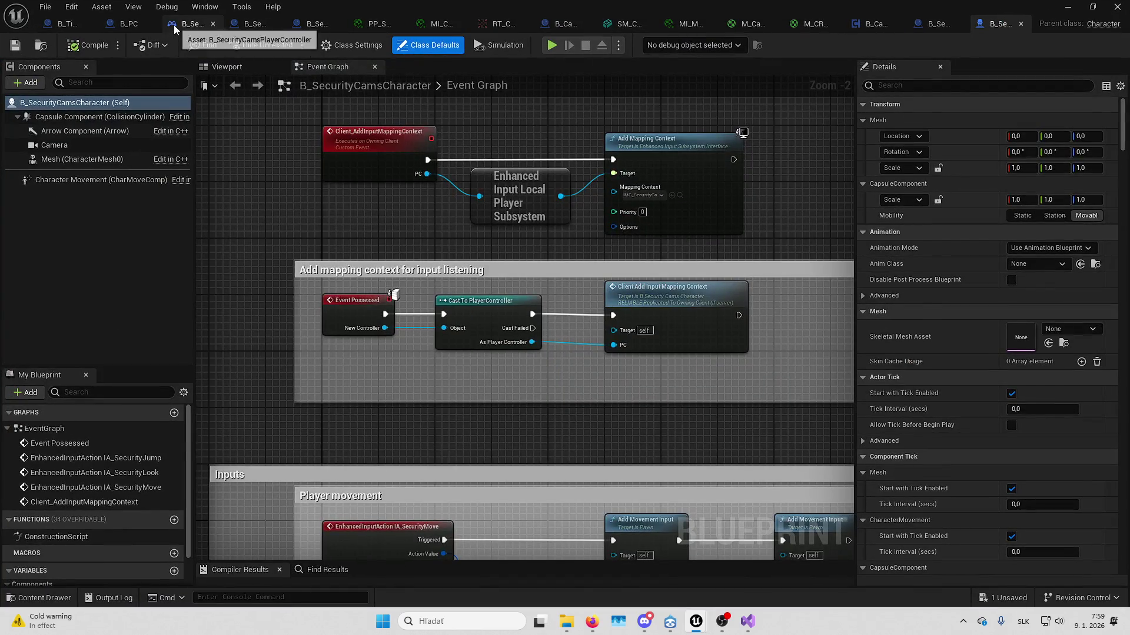
- Open the B_SecurityCamsPlayerController Event Graph
left_click(175, 27)
left_click(521, 71)
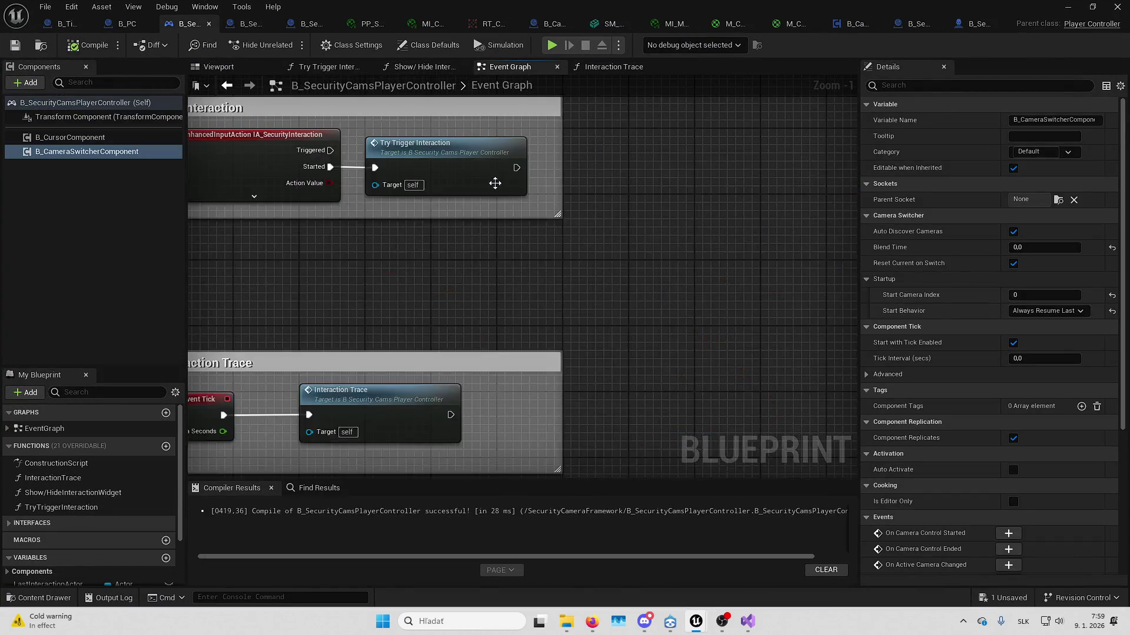
scroll(590, 235, "down", 5)
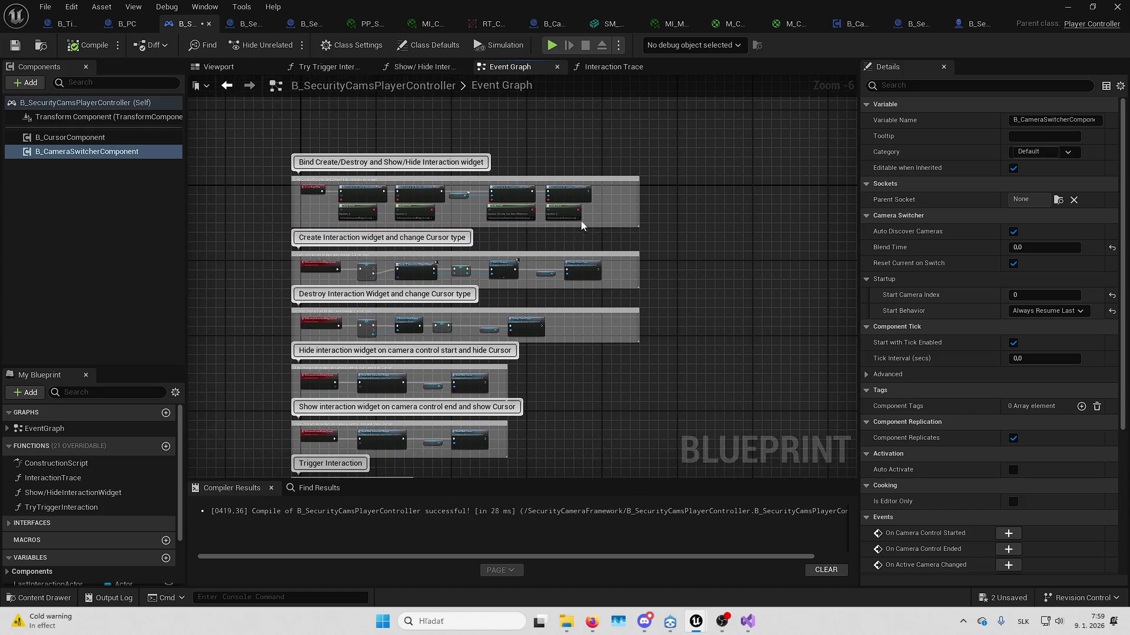
scroll(629, 222, "up", 4)
scroll(415, 218, "down", 2)
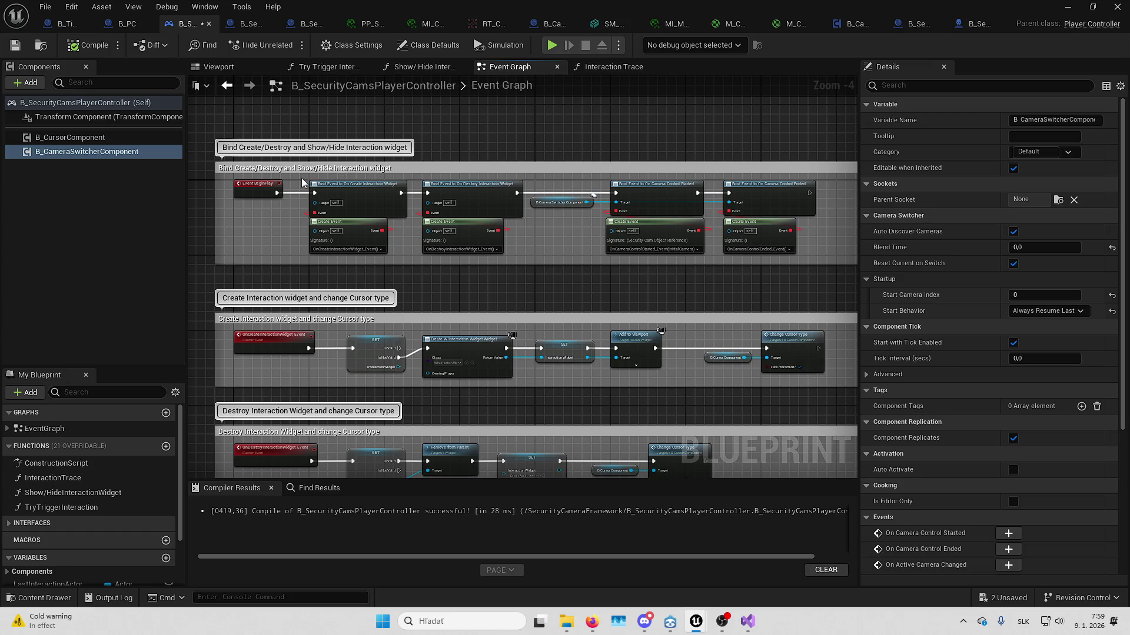
- Resize the Bind Create/Destroy comment to enclose only the four Bind Event nodes
mouse_move(302, 182)
left_mouse_down()
mouse_move(644, 267)
mouse_move(775, 274)
mouse_move(538, 295)
mouse_move(405, 288)
mouse_move(501, 204)
mouse_move(441, 196)
mouse_move(447, 245)
left_mouse_up()
mouse_move(231, 260)
left_mouse_down()
mouse_move(639, 259)
mouse_move(440, 264)
left_mouse_up()
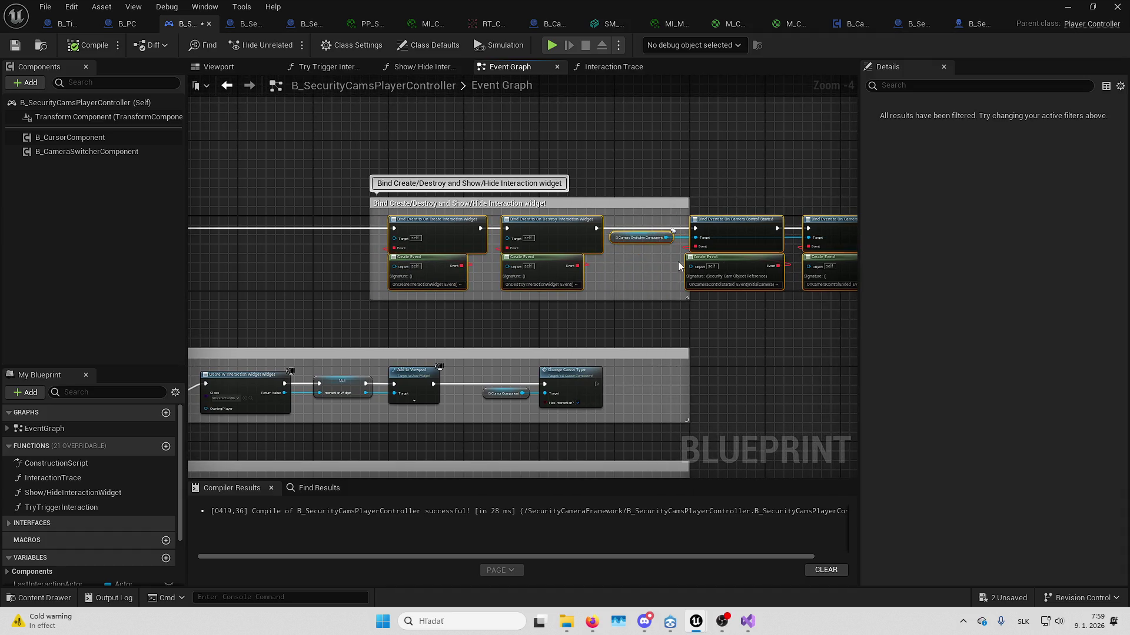
mouse_move(689, 213)
left_mouse_down()
mouse_move(853, 213)
mouse_move(678, 212)
mouse_move(710, 212)
left_mouse_up()
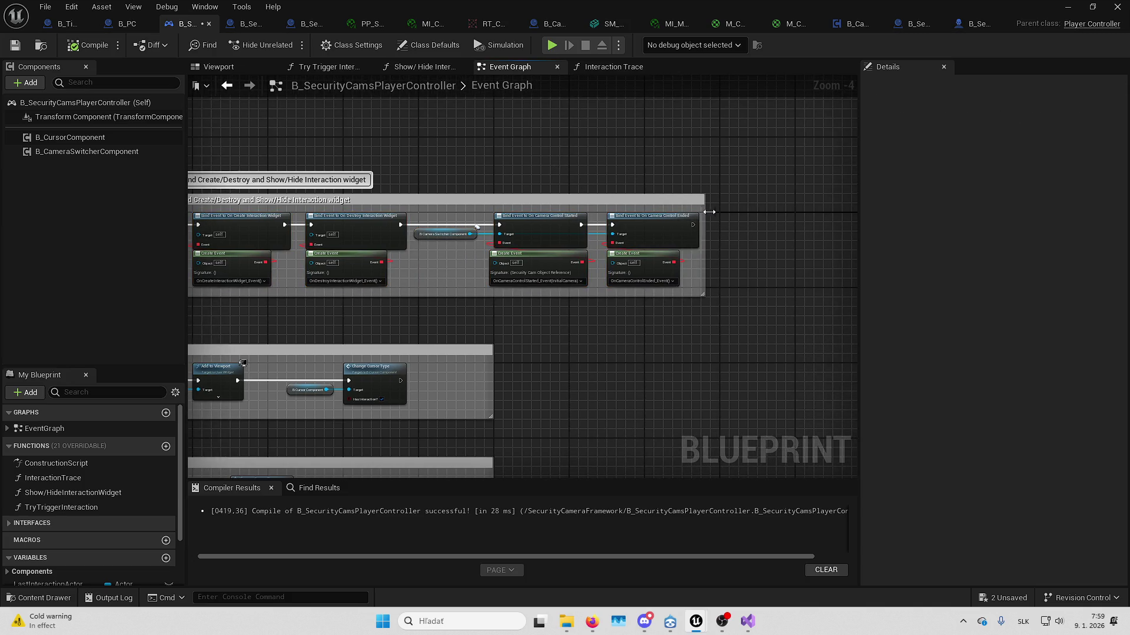
- Add an Enhanced Input Local Player Subsystem getter and Add Mapping Context using IMC_SecurityCamsPlayer
scroll(443, 239, "up", 3)
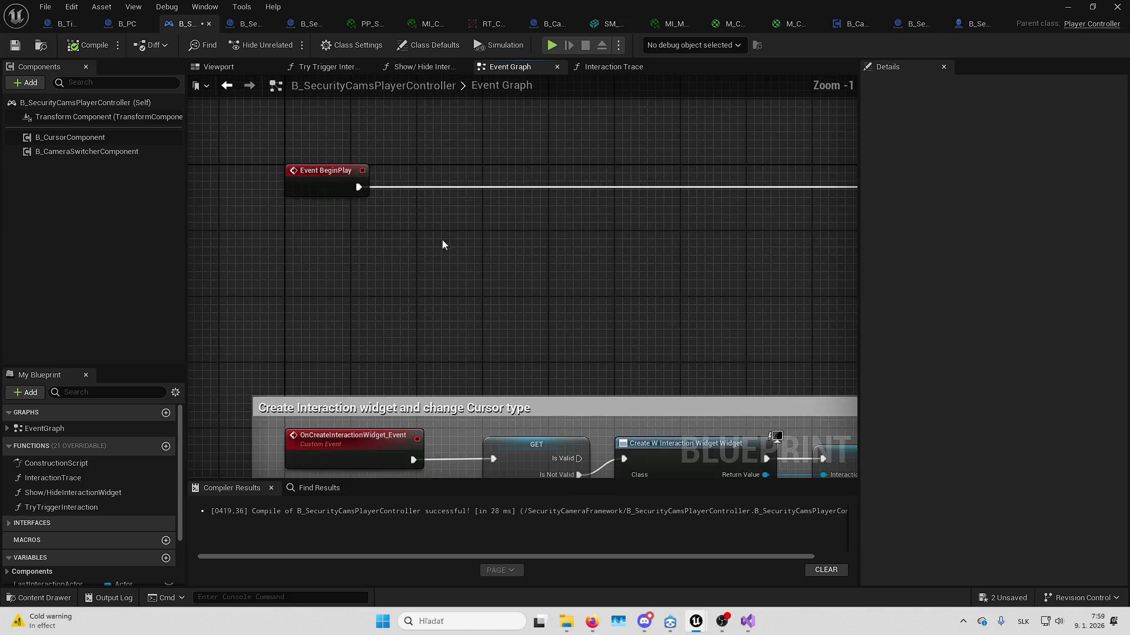
right_click(489, 224)
type("enhanc")
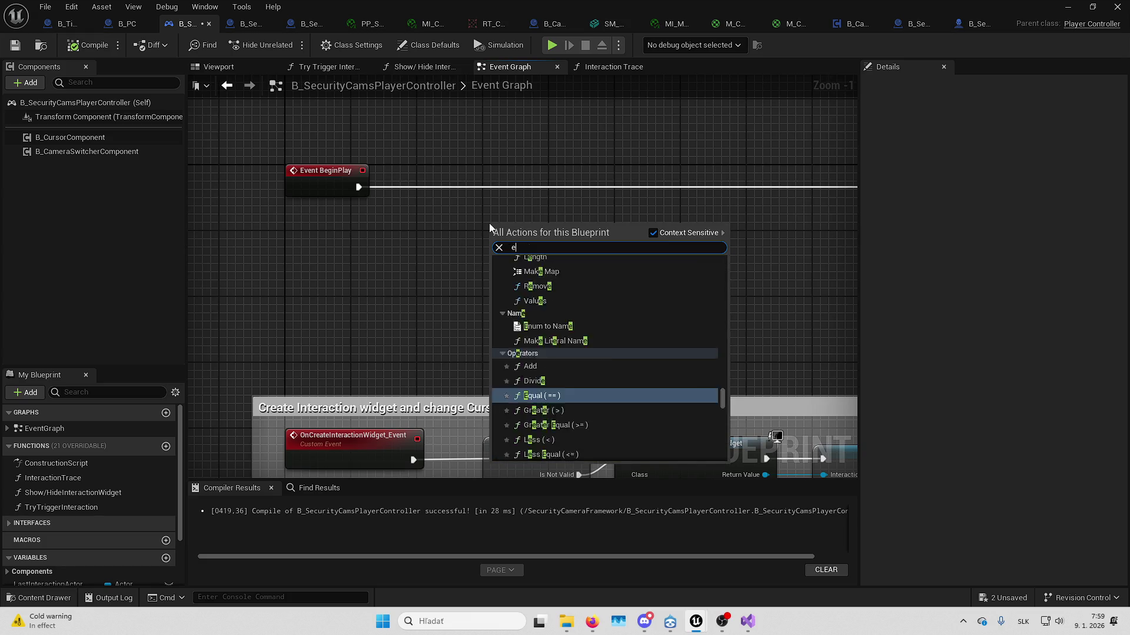
key("Up")
key("Up")
key("Return")
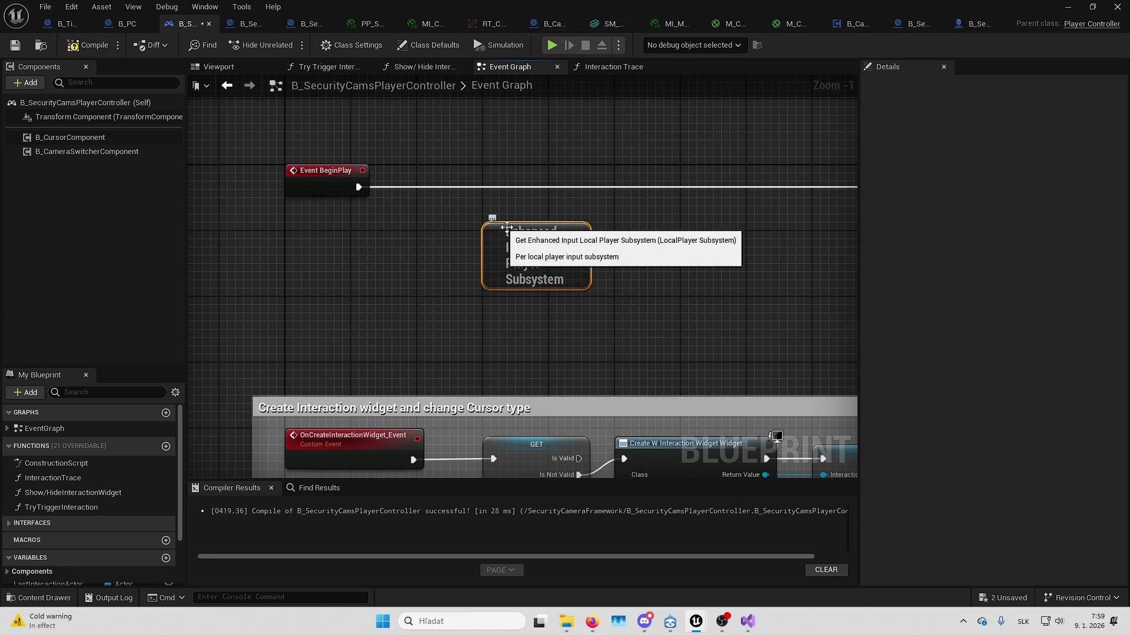
mouse_move(571, 254)
left_mouse_down()
mouse_move(434, 255)
mouse_move(516, 220)
left_mouse_up()
type("addmapp")
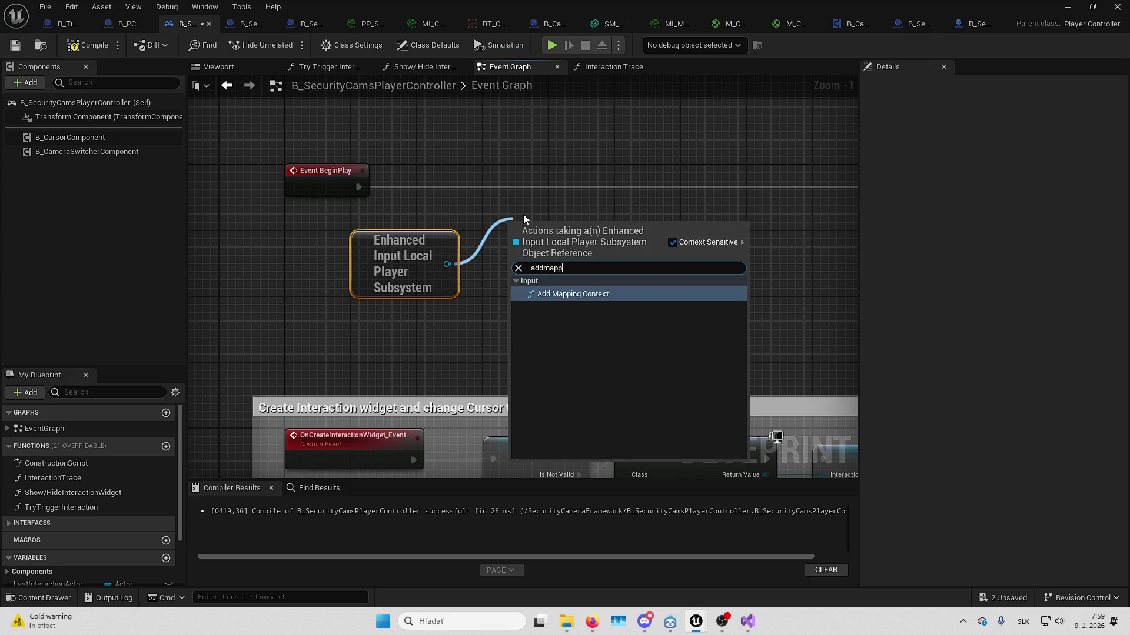
key("Return")
left_click(578, 288)
mouse_move(553, 262)
left_mouse_down()
mouse_move(545, 187)
mouse_move(358, 188)
left_mouse_up()
- Insert an Is Valid check on the subsystem into BeginPlay, gating Add Mapping Context
mouse_move(547, 189)
left_mouse_down()
mouse_move(624, 188)
mouse_move(592, 189)
left_mouse_up()
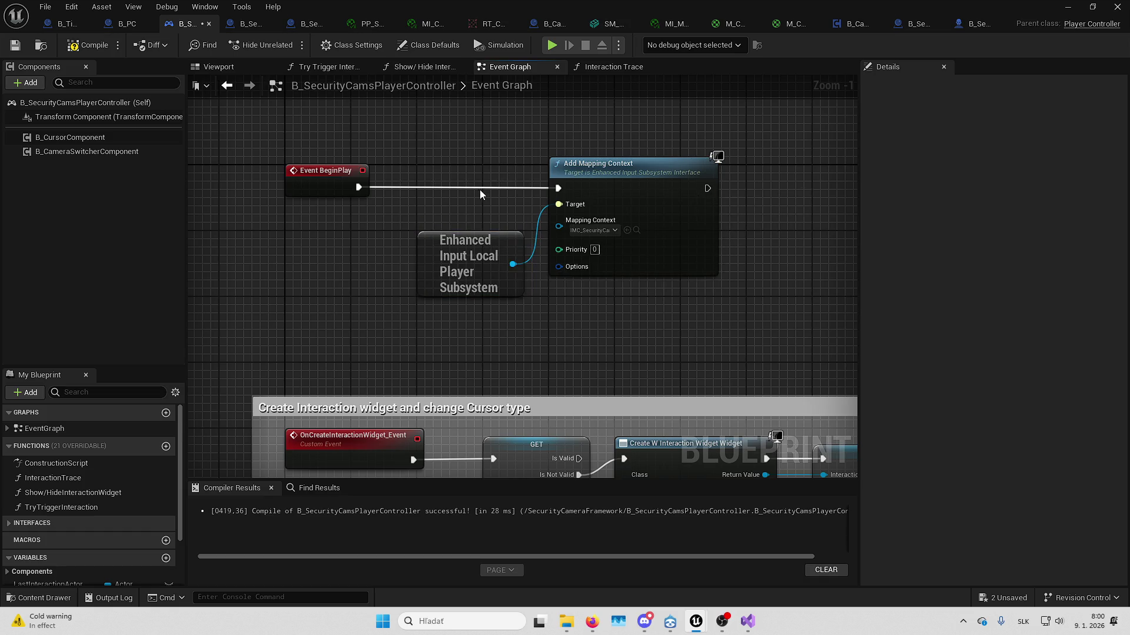
left_click_drag(422, 197, 369, 246)
left_click_drag(413, 286, 345, 286)
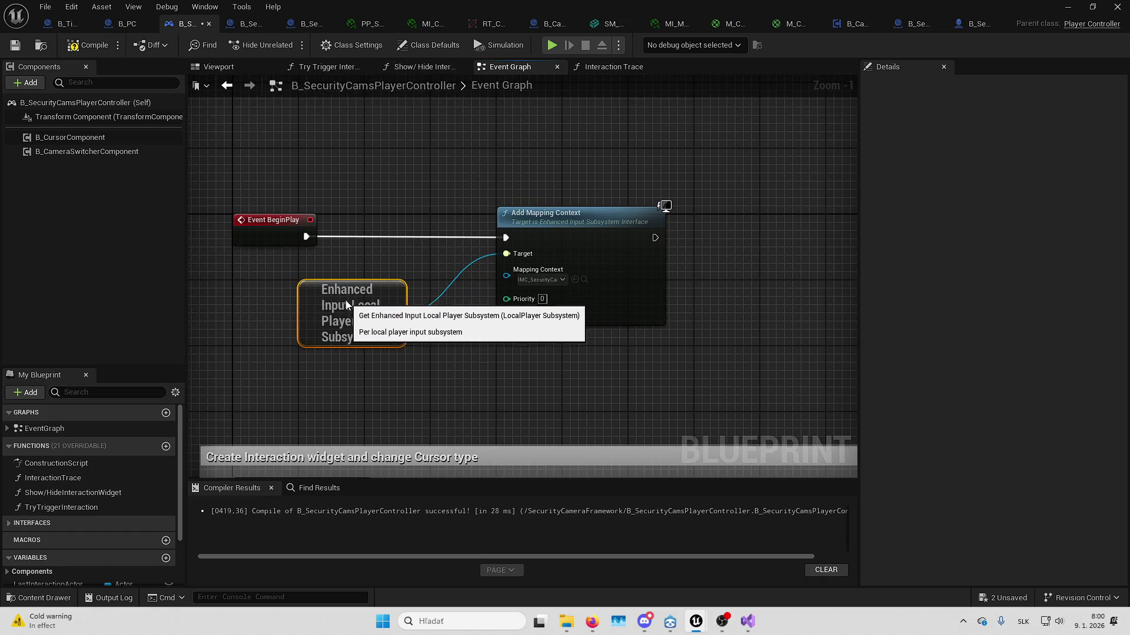
left_click_drag(395, 313, 420, 228)
type("is valid")
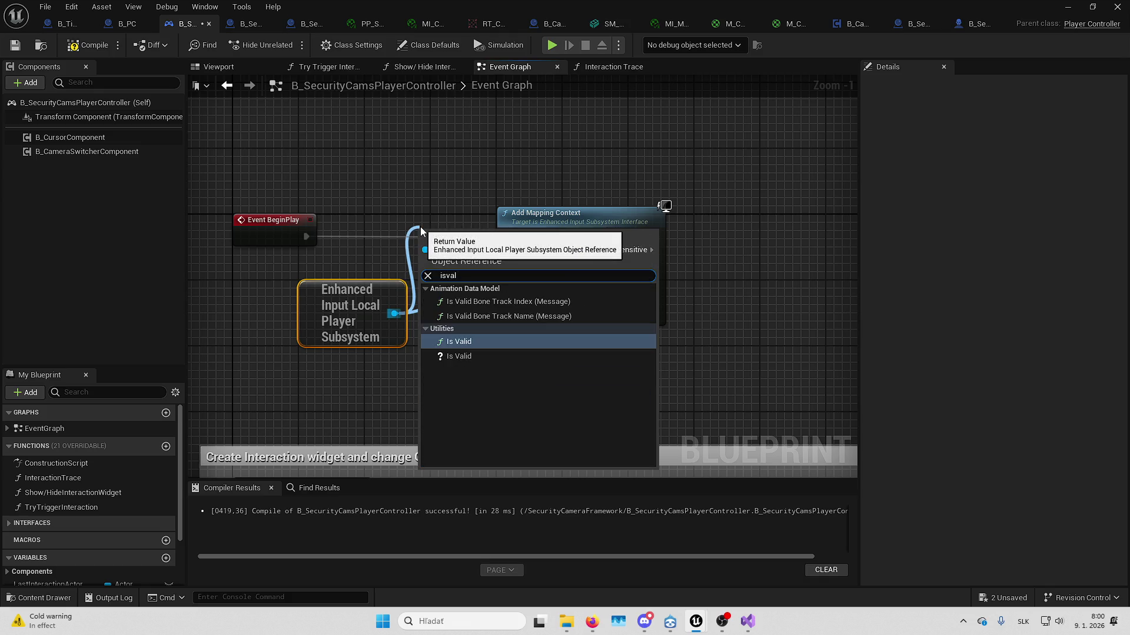
key("Down")
key("Return")
mouse_move(451, 247)
left_mouse_down()
mouse_move(304, 238)
mouse_move(506, 238)
left_mouse_up()
left_click_drag(559, 336, 342, 253)
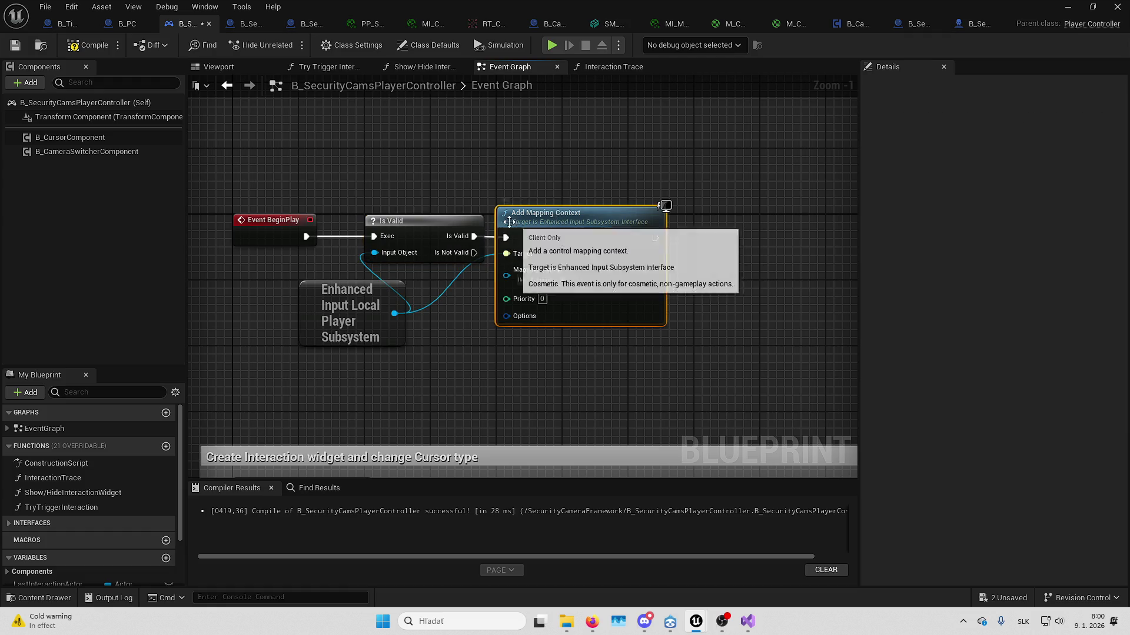
left_click_drag(518, 241, 551, 233)
mouse_move(632, 239)
left_mouse_down()
mouse_move(601, 248)
mouse_move(653, 240)
left_mouse_up()
left_click(600, 248)
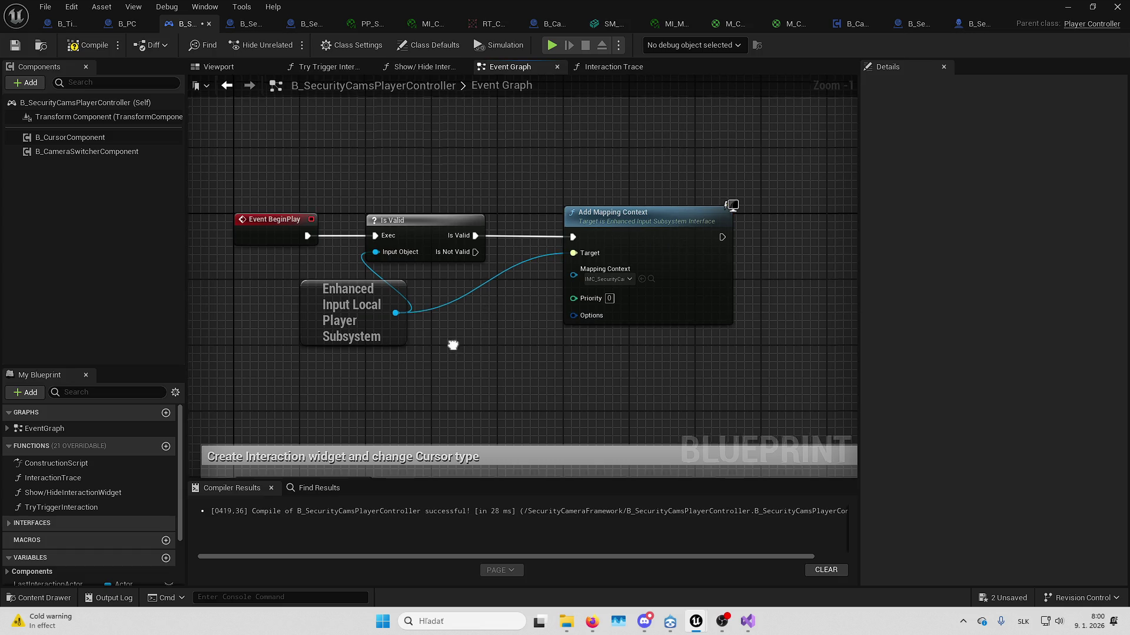
mouse_move(394, 301)
left_mouse_down()
mouse_move(458, 284)
mouse_move(208, 286)
left_mouse_up()
left_click_drag(505, 227, 686, 227)
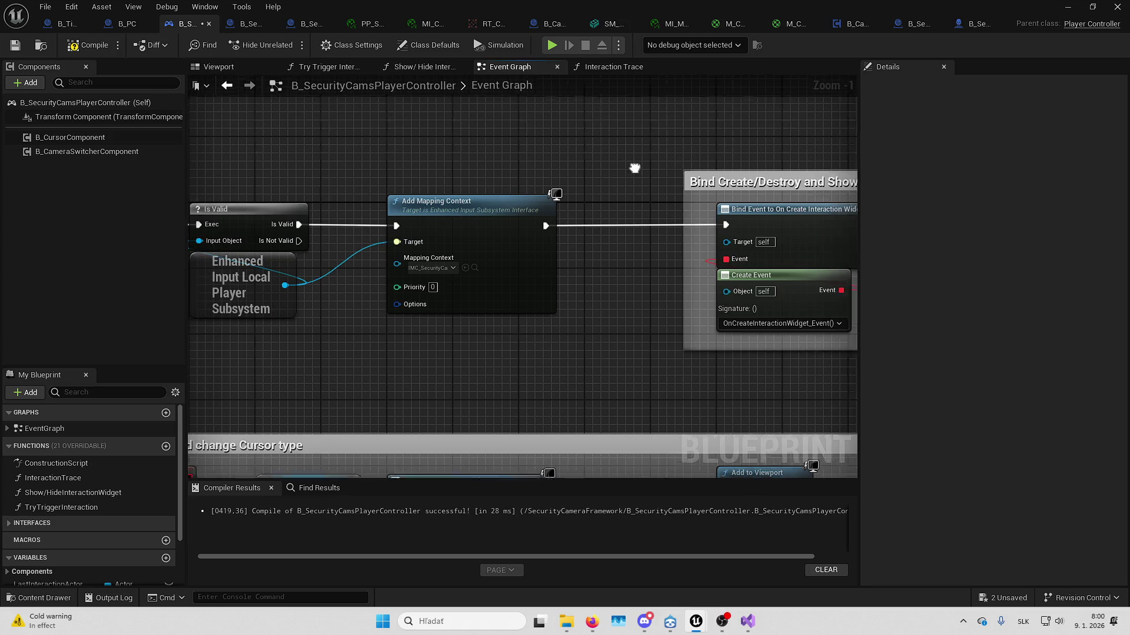
- Compile the player controller and save all changed assets
left_click(87, 46)
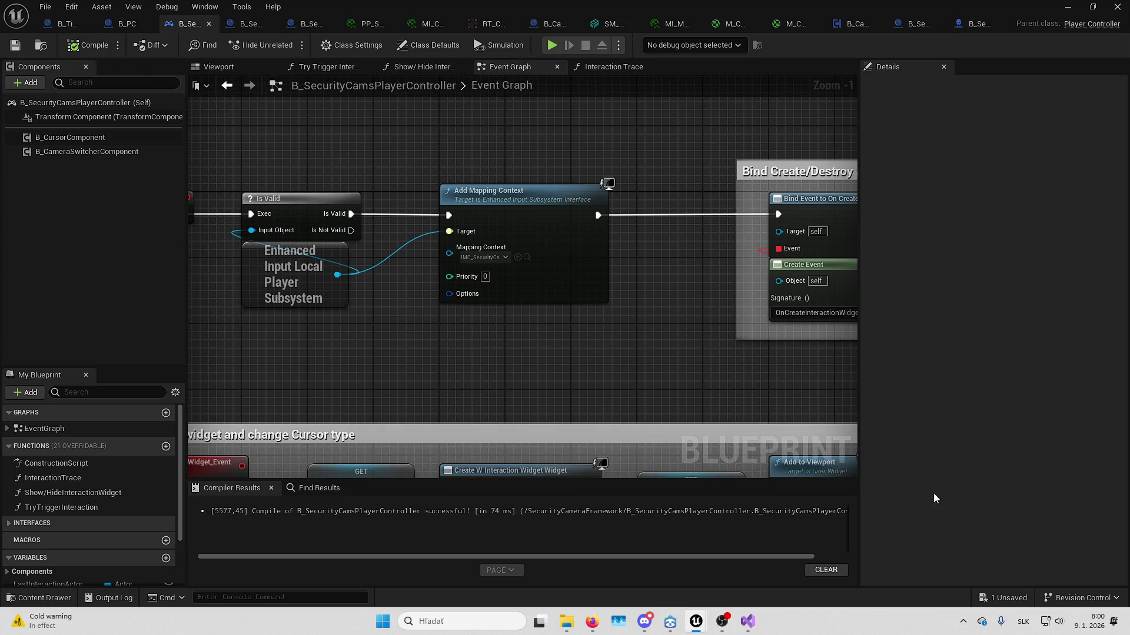
left_click(1004, 598)
key("Return")
- Minimize the blueprint editor window and restore it
left_click(1072, 4)
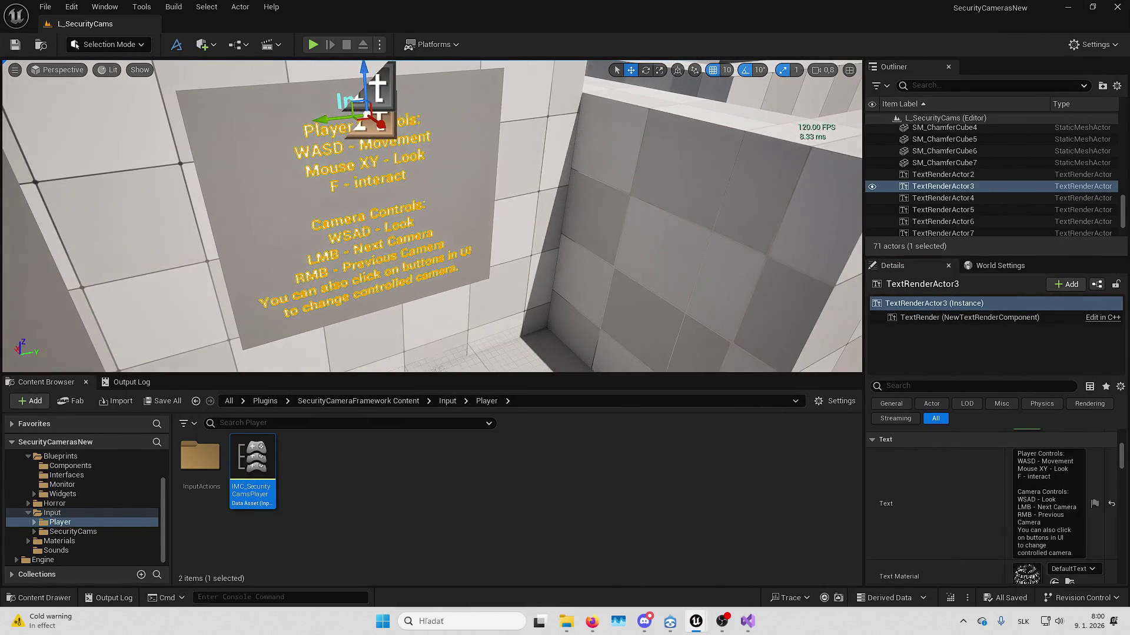
mouse_move(699, 624)
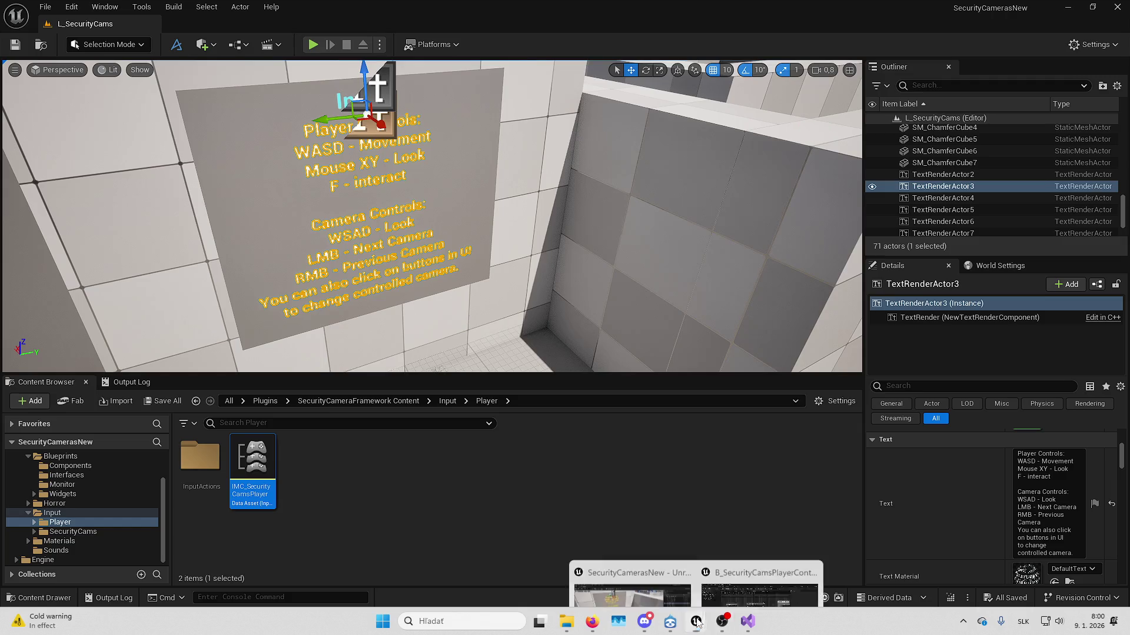
left_click(759, 556)
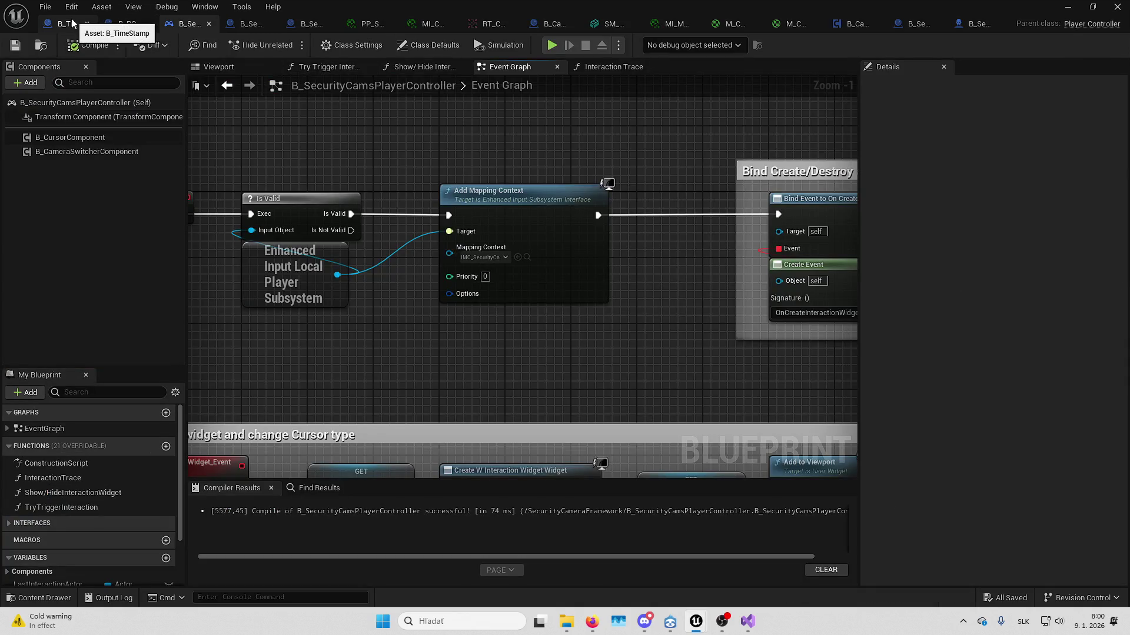
- Review B_CameraSwitcherComponent's camera cycling and end-control events, then switch to B_PC
left_click(858, 23)
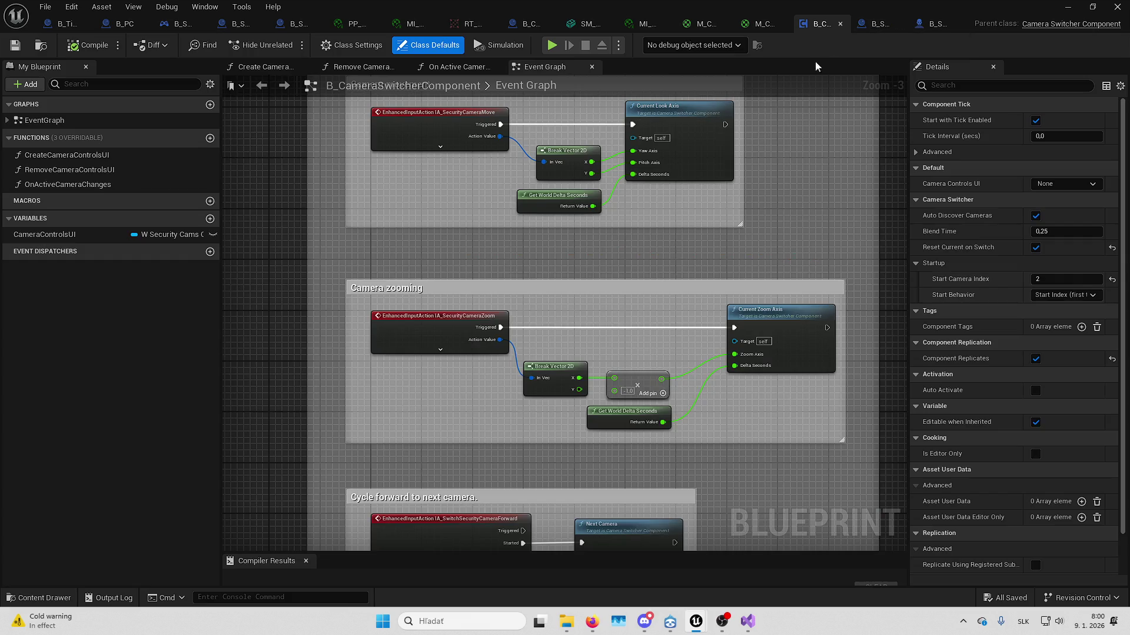
scroll(671, 257, "up", 4)
mouse_move(633, 303)
left_mouse_down()
mouse_move(608, 266)
mouse_move(622, 297)
mouse_move(686, 256)
left_mouse_up()
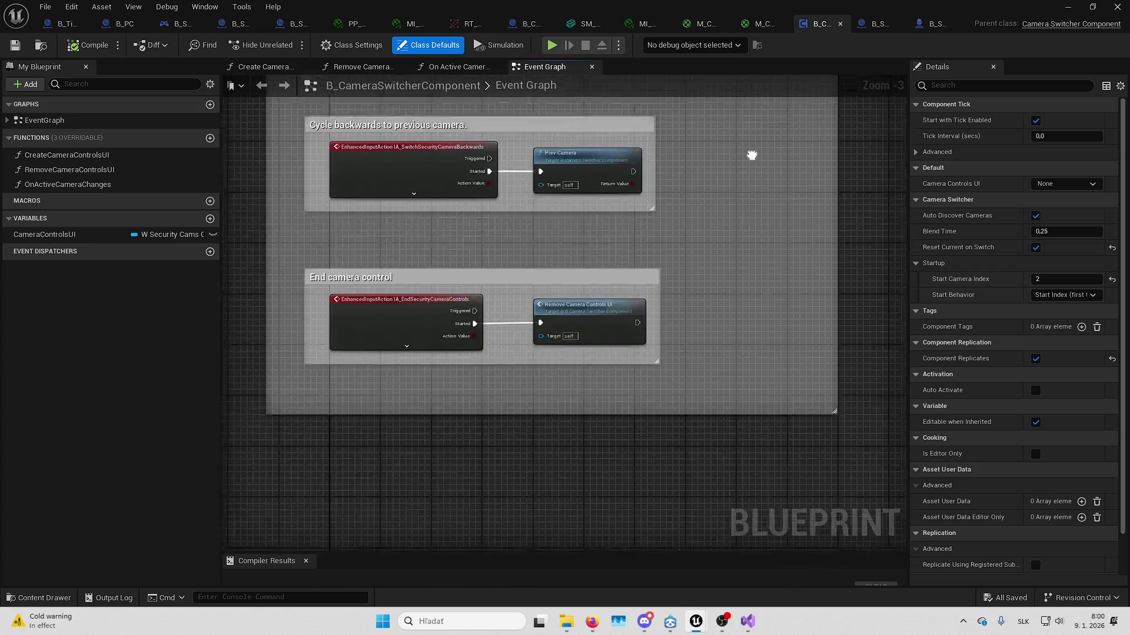
mouse_move(749, 157)
left_mouse_down()
mouse_move(724, 270)
mouse_move(729, 459)
mouse_move(706, 176)
left_mouse_up()
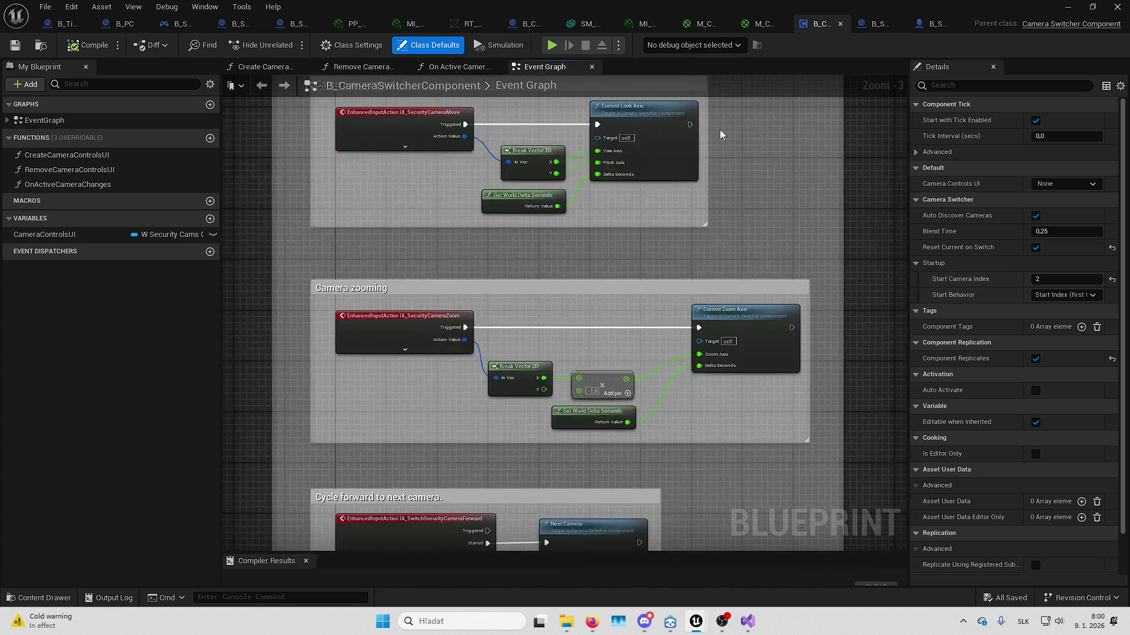
left_click(118, 25)
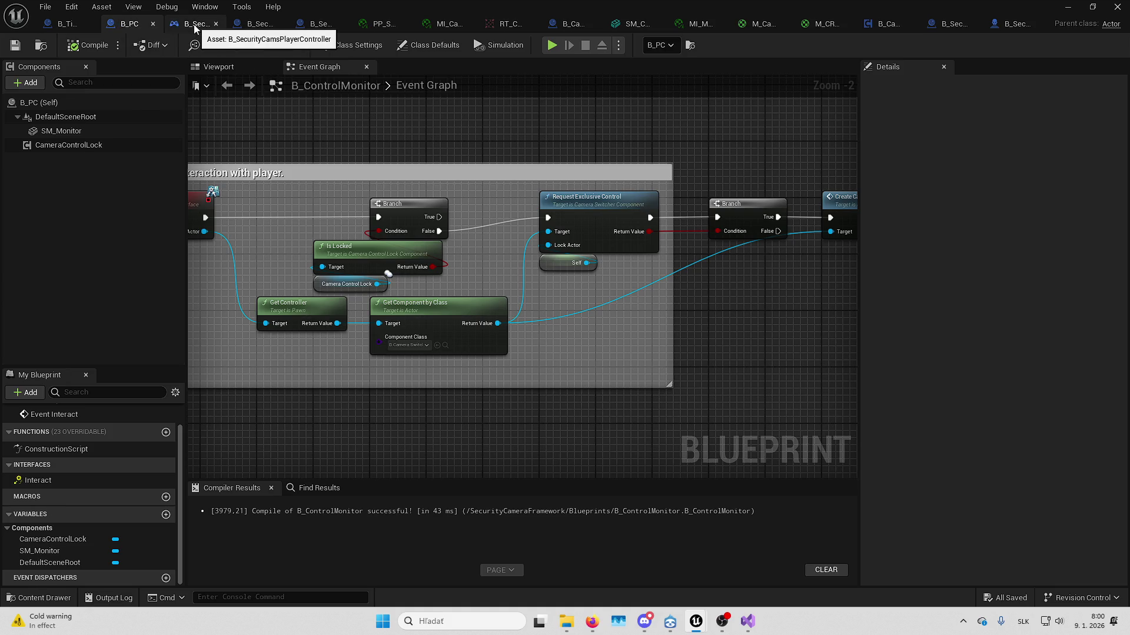
- In the player controller graph, inspect Try Trigger Interaction, then shift that node right
left_click(171, 25)
scroll(490, 359, "down", 5)
scroll(491, 359, "up", 3)
left_click_drag(491, 359, 531, 179)
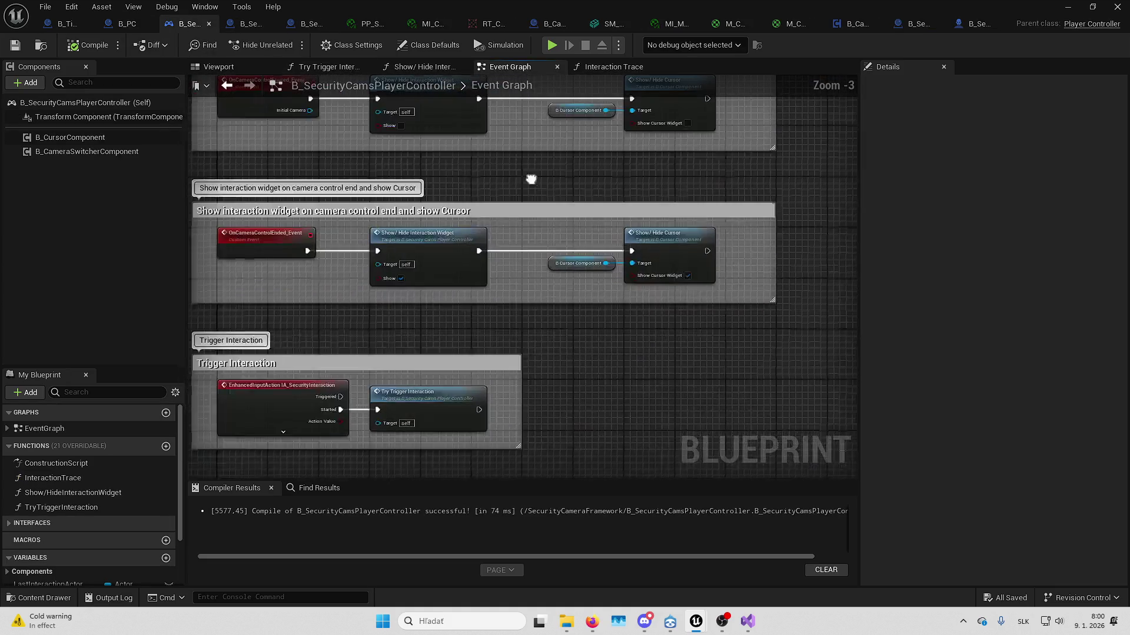
double_click(449, 422)
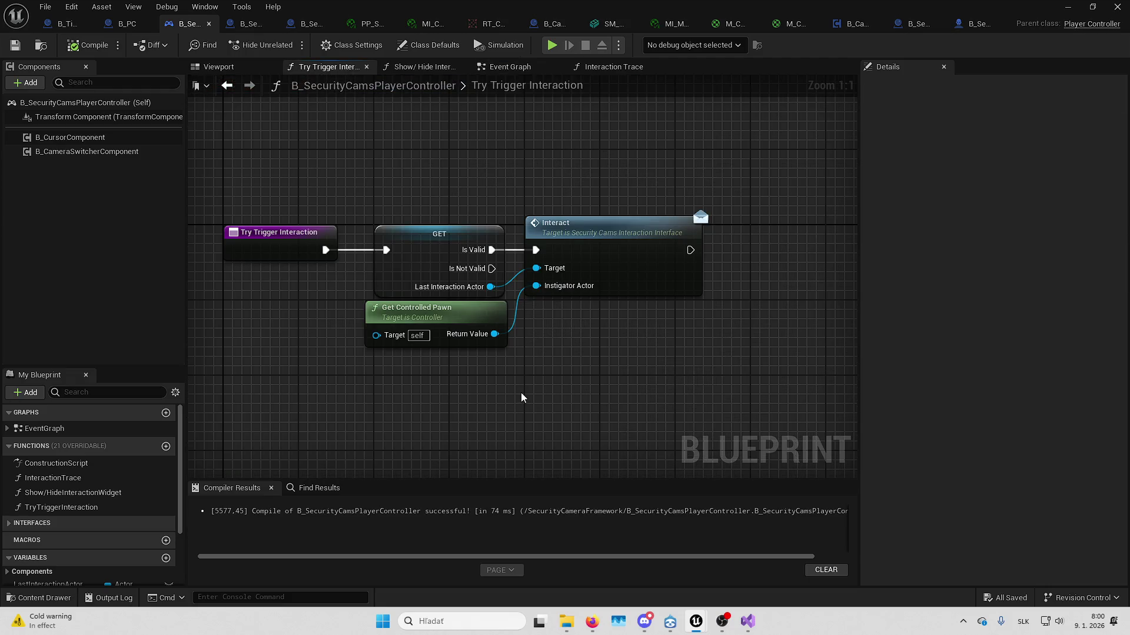
key("alt+Left")
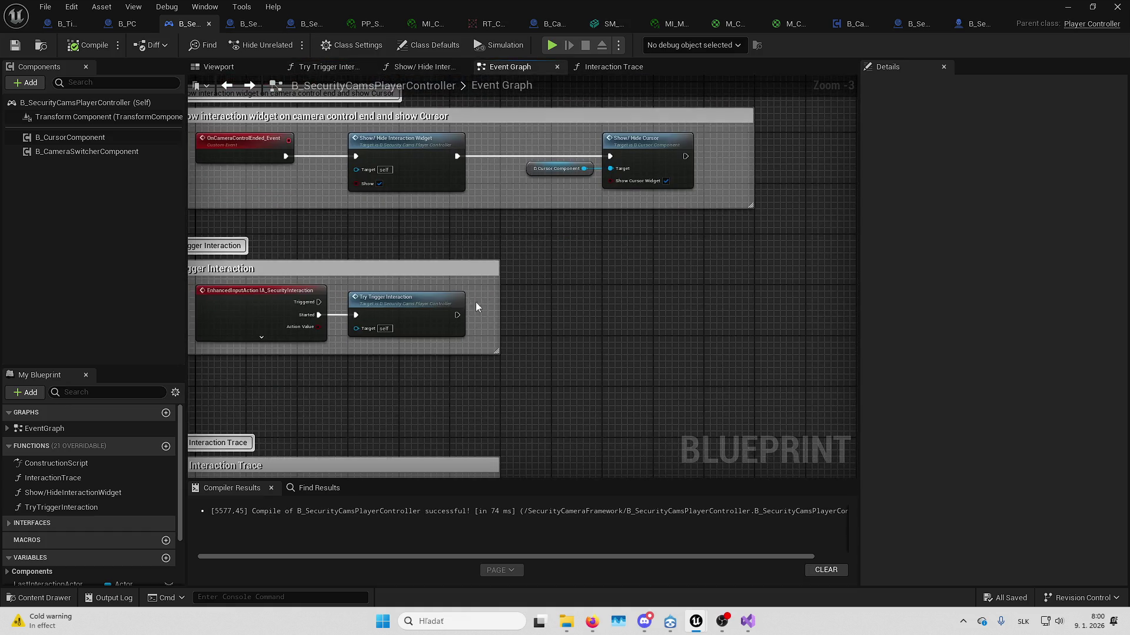
left_click_drag(459, 210, 562, 211)
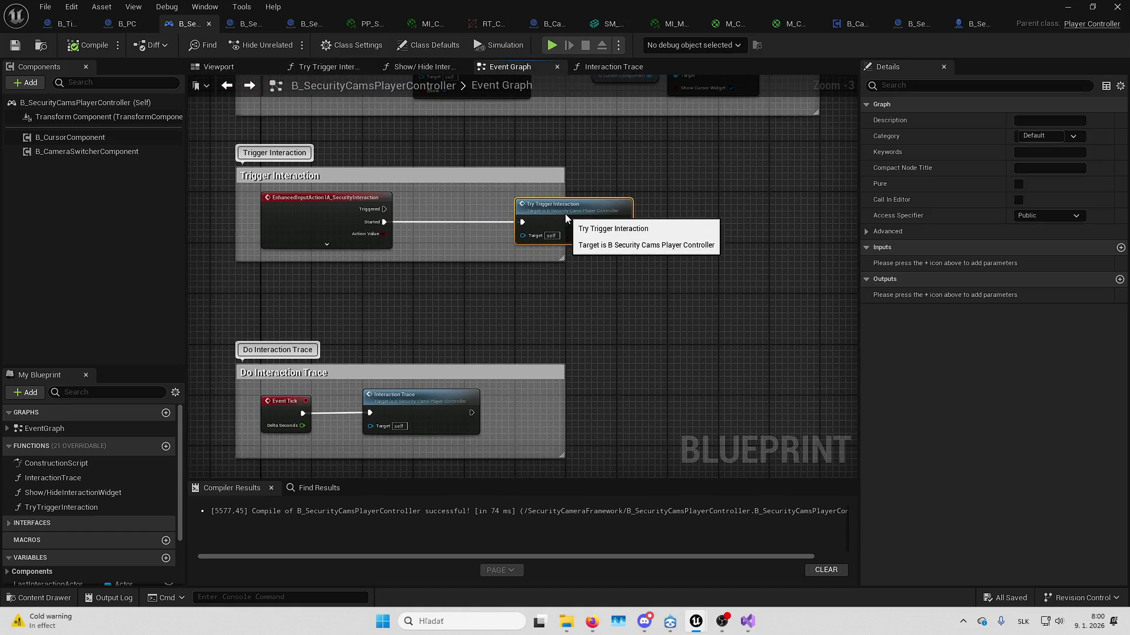
left_click(418, 274)
- Place a B_CameraSwitcherComponent getter and add Is Controlling Cameras from it
left_click(87, 151)
mouse_move(86, 151)
left_mouse_down()
mouse_move(363, 318)
mouse_move(362, 306)
left_mouse_up()
left_click_drag(442, 307, 498, 298)
type("is controlling")
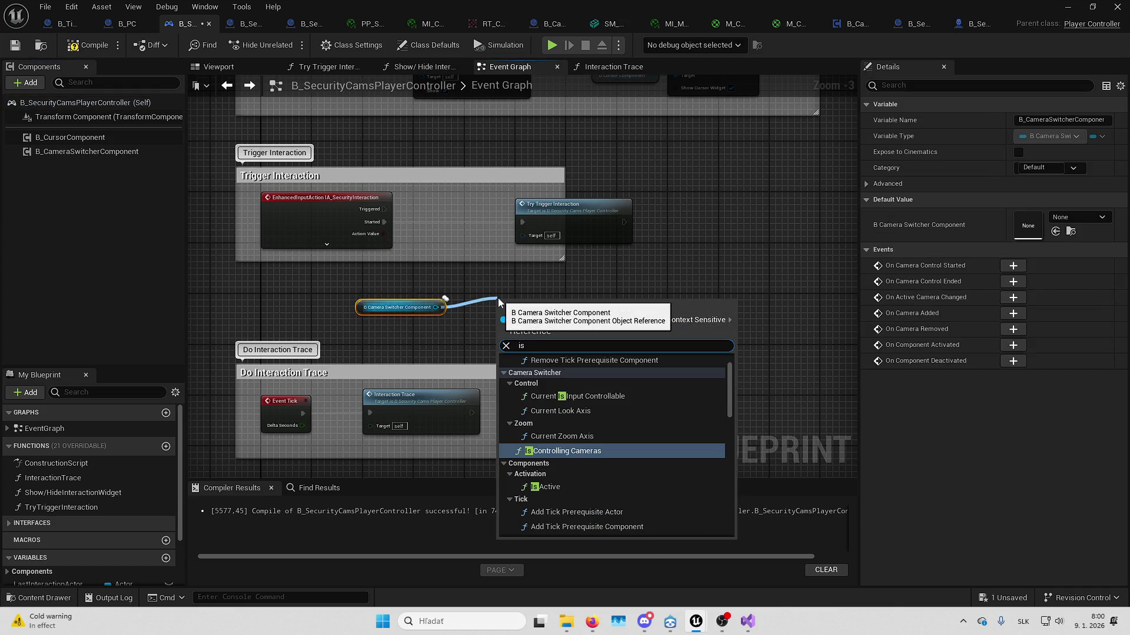
key("Return")
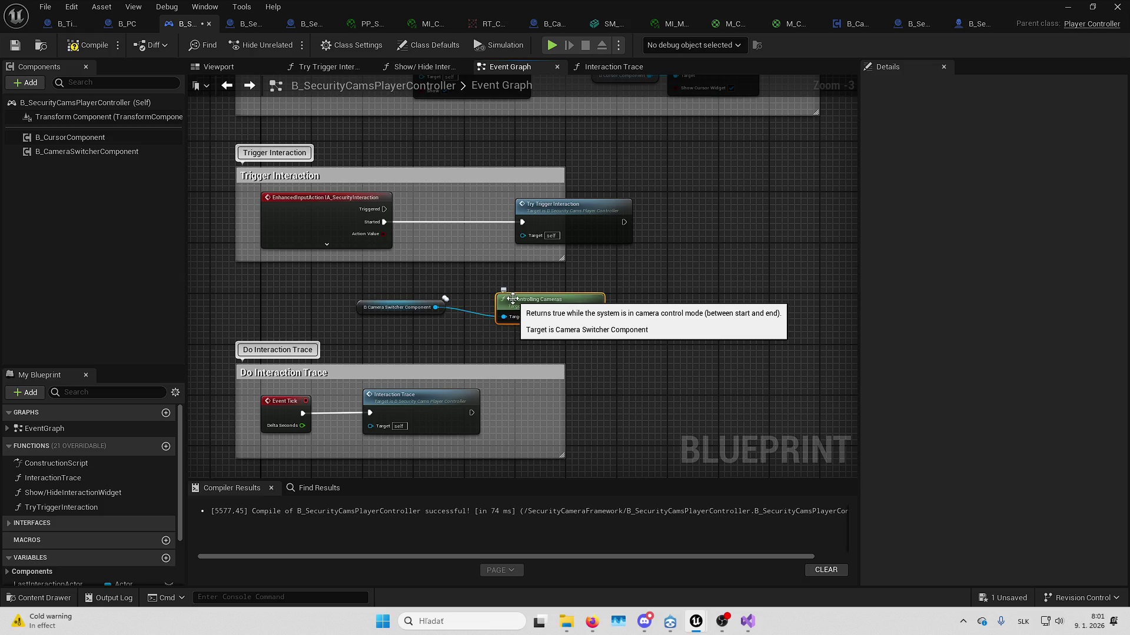
- Add a Branch on Is Controlling Cameras, fed by Started, with False calling Try Trigger Interaction
scroll(512, 299, "up", 4)
mouse_move(312, 321)
left_mouse_down()
mouse_move(425, 366)
mouse_move(521, 358)
mouse_move(320, 357)
mouse_move(322, 368)
left_mouse_up()
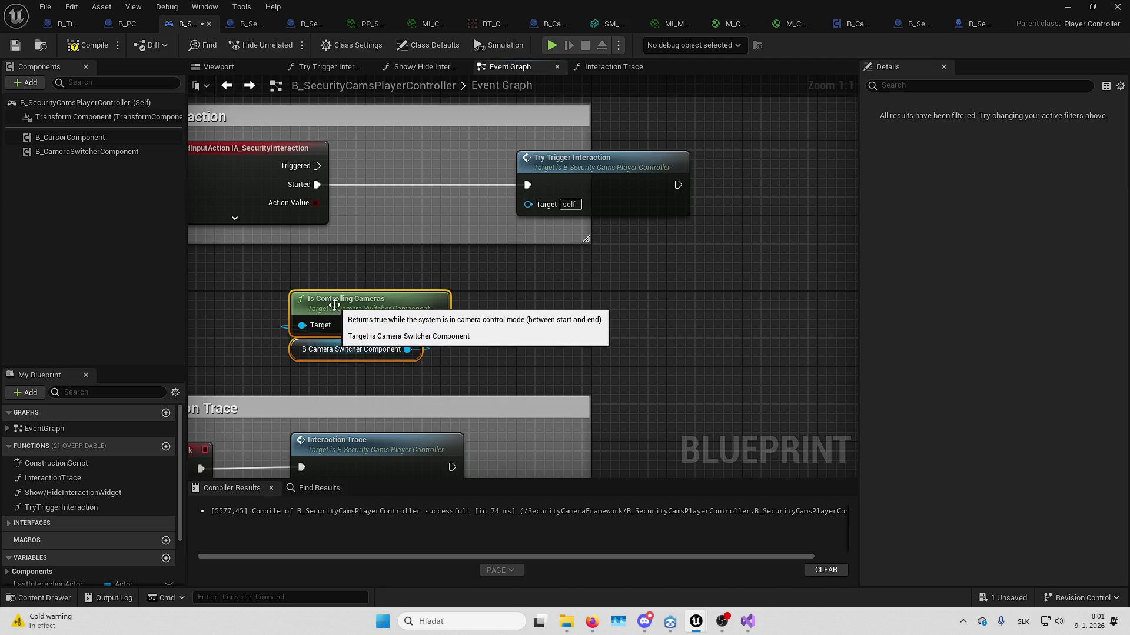
mouse_move(437, 324)
left_mouse_down()
mouse_move(496, 285)
mouse_move(393, 190)
left_mouse_up()
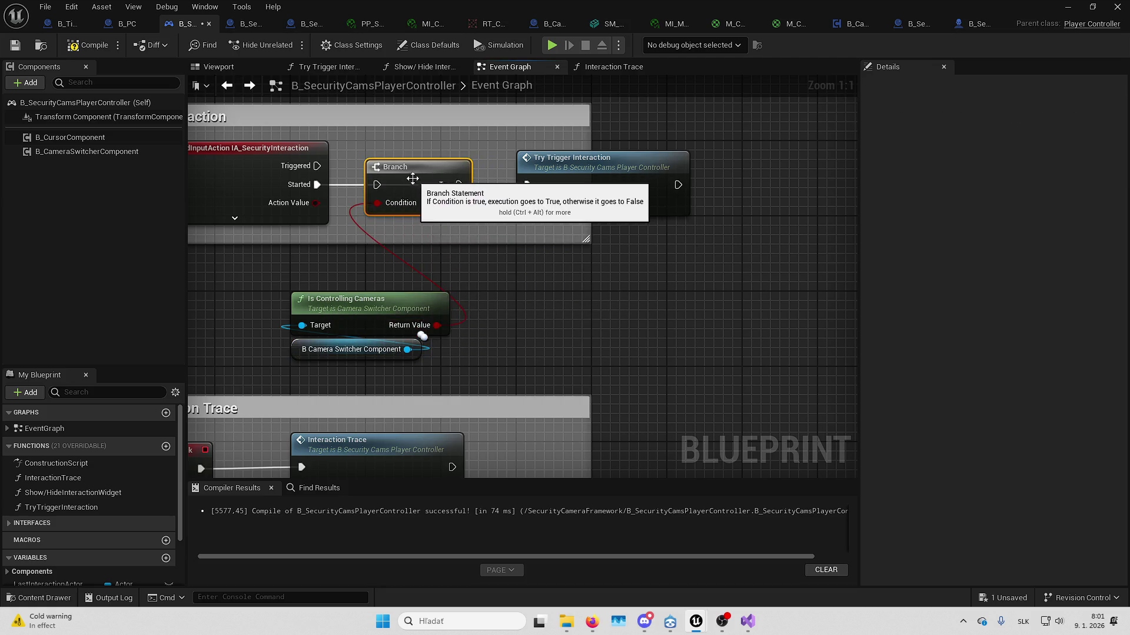
left_click_drag(317, 184, 376, 185)
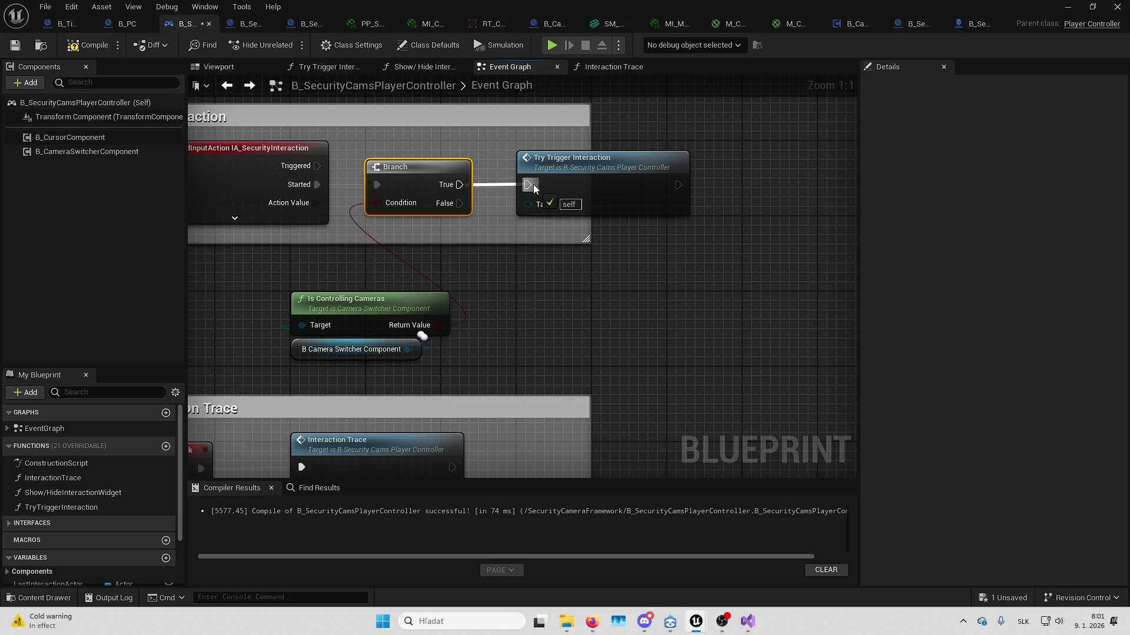
mouse_move(460, 203)
left_mouse_down()
mouse_move(528, 185)
mouse_move(586, 252)
mouse_move(598, 313)
left_mouse_up()
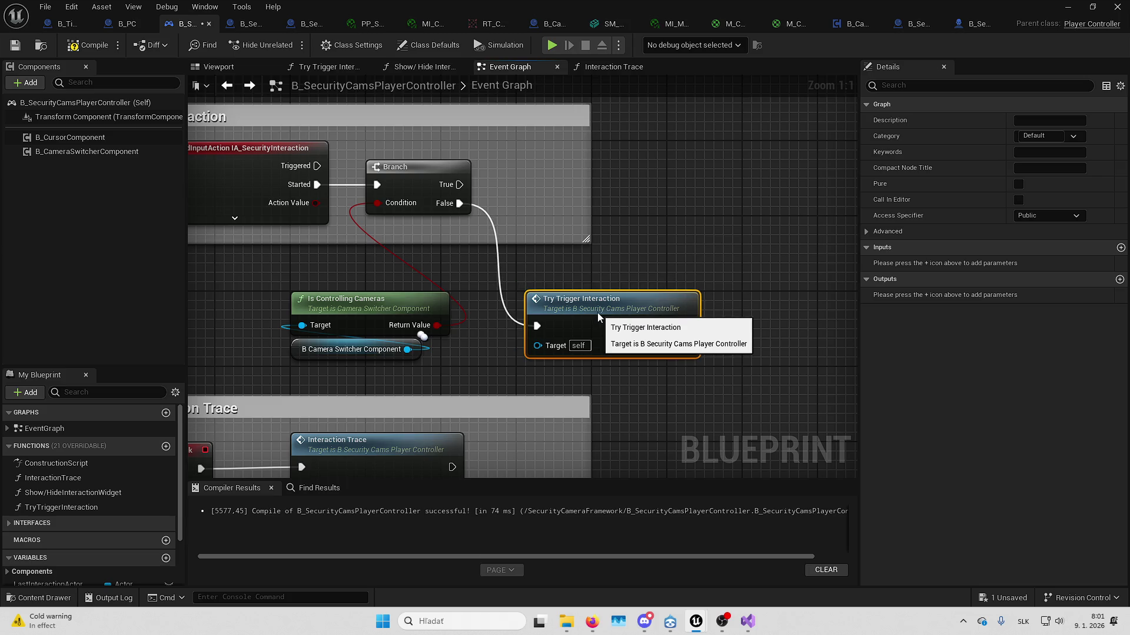
- Enlarge the Trigger Interaction comment box to enclose the new nodes
scroll(594, 215, "down", 5)
left_click(491, 219)
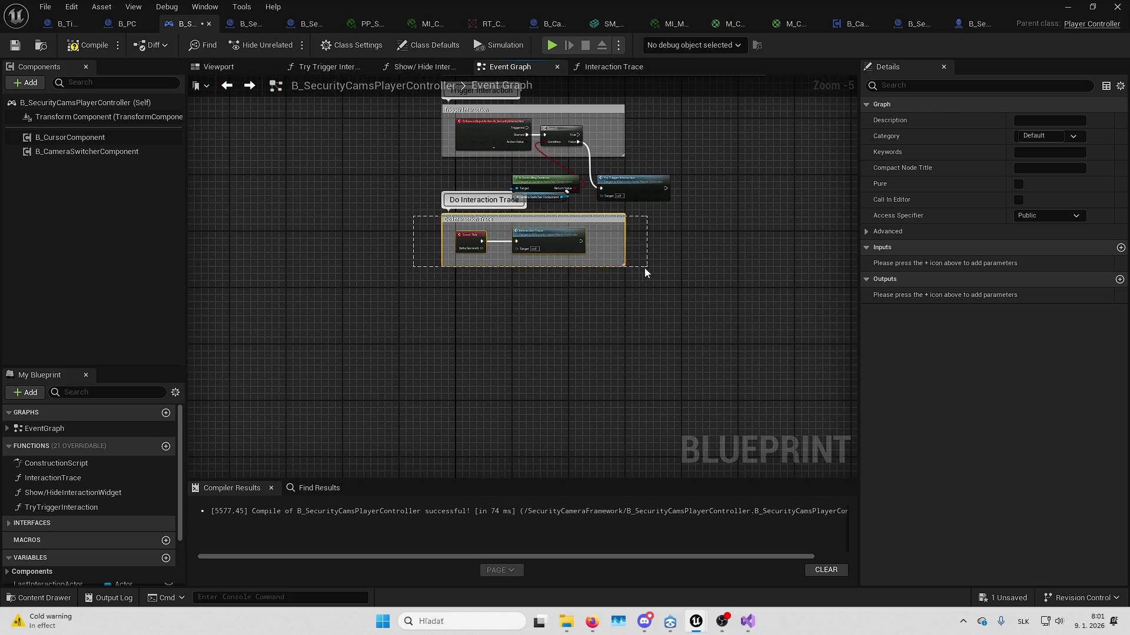
scroll(492, 221, "up", 4)
left_click_drag(493, 227, 412, 258)
left_click_drag(452, 220, 469, 388)
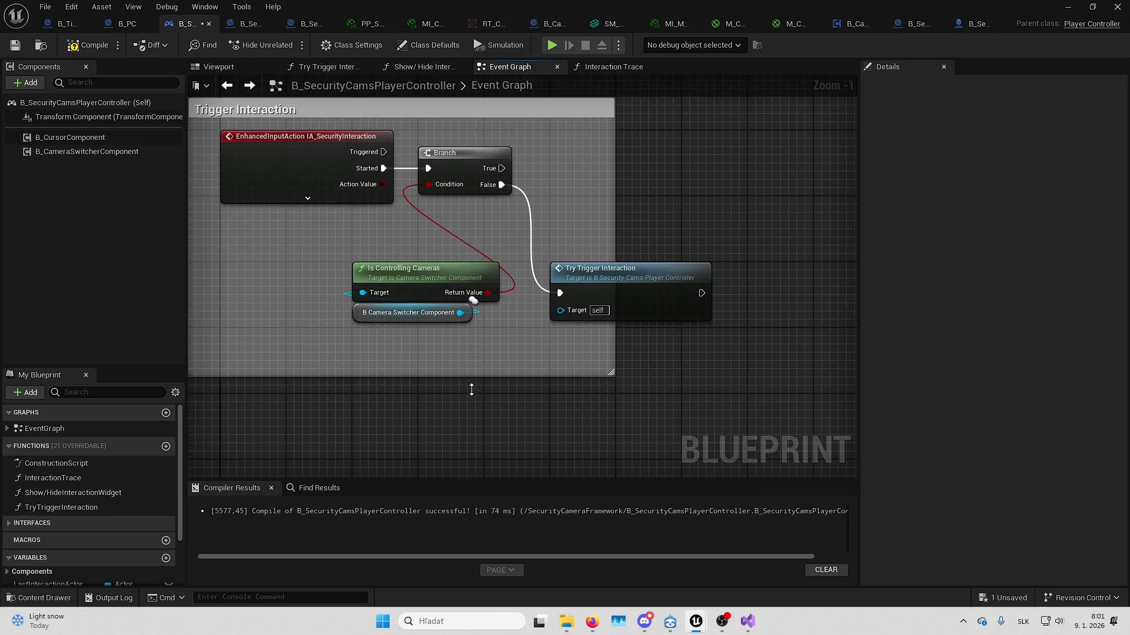
left_click_drag(520, 265, 856, 272)
left_click_drag(771, 259, 549, 258)
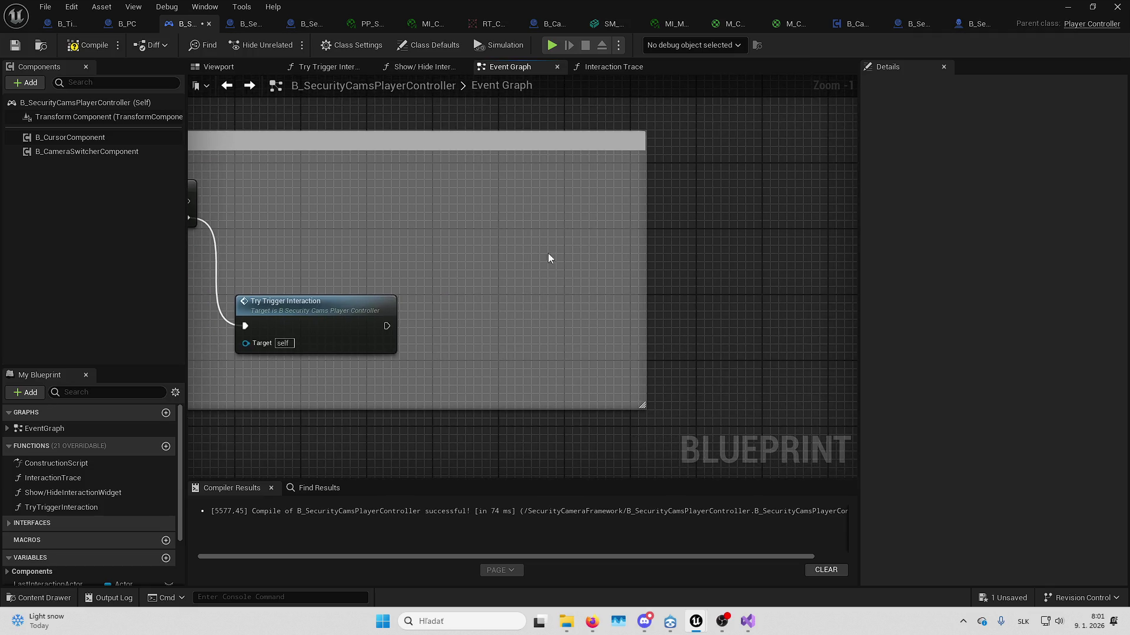
left_click_drag(638, 261, 696, 253)
left_click_drag(368, 323, 633, 293)
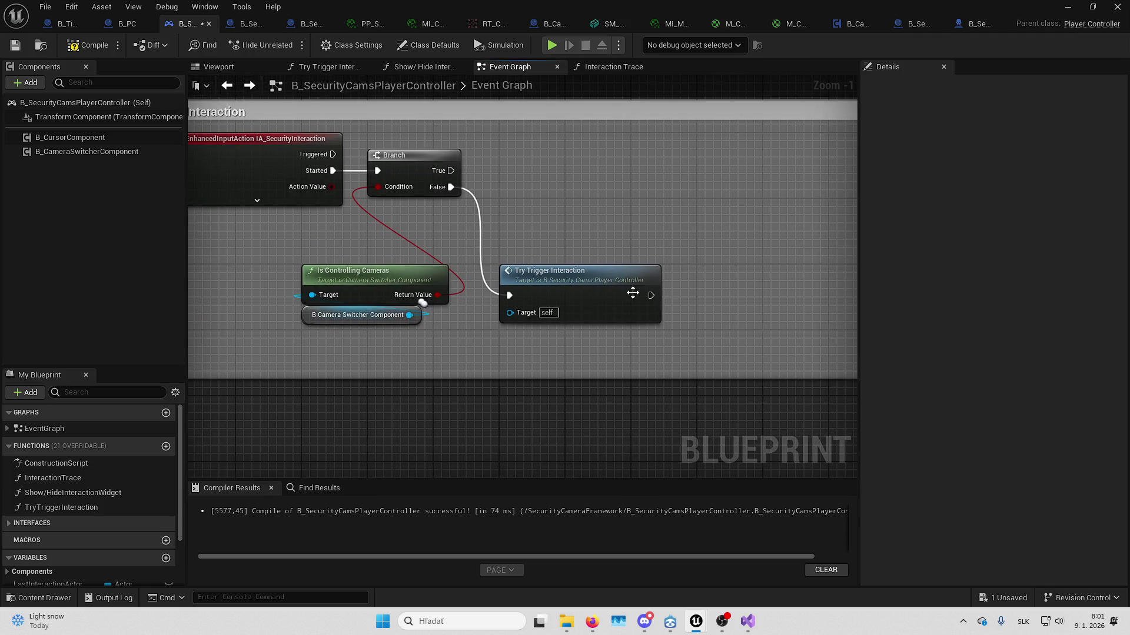
mouse_move(470, 378)
left_mouse_down()
mouse_move(466, 399)
mouse_move(674, 381)
left_mouse_up()
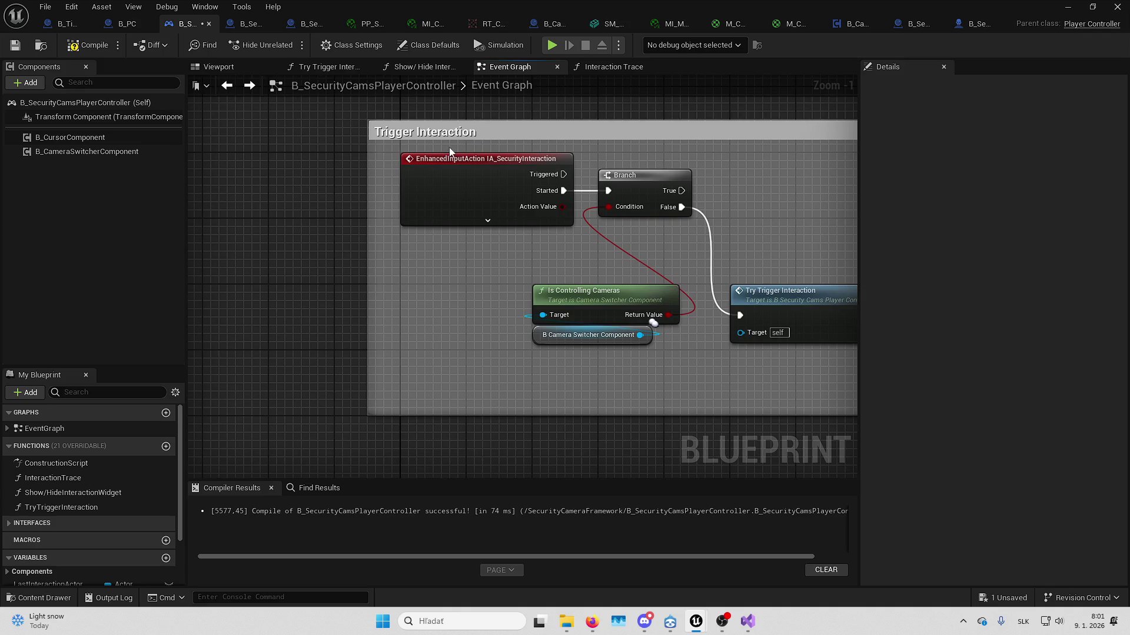
- Rename the comment to 'Trigger Interaction / End Camera Control'
double_click(430, 133)
type("/ End Camera Contro")
key("Return")
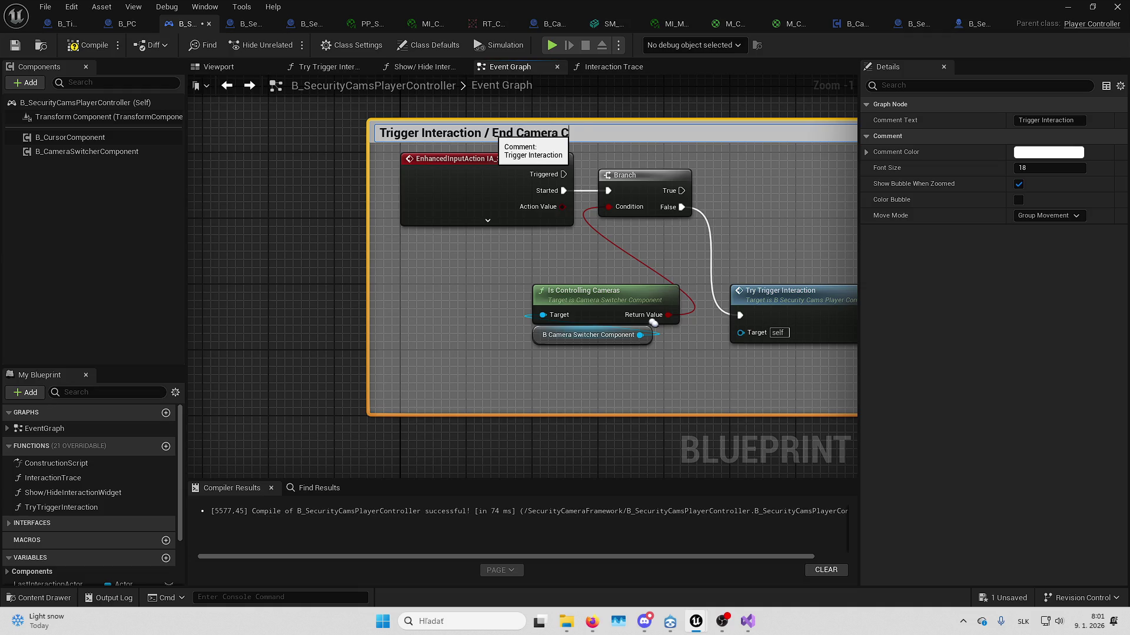
type("l")
key("Return")
- Rearrange the Branch, Is Controlling Cameras and component getter nodes neatly
left_click_drag(769, 200, 499, 205)
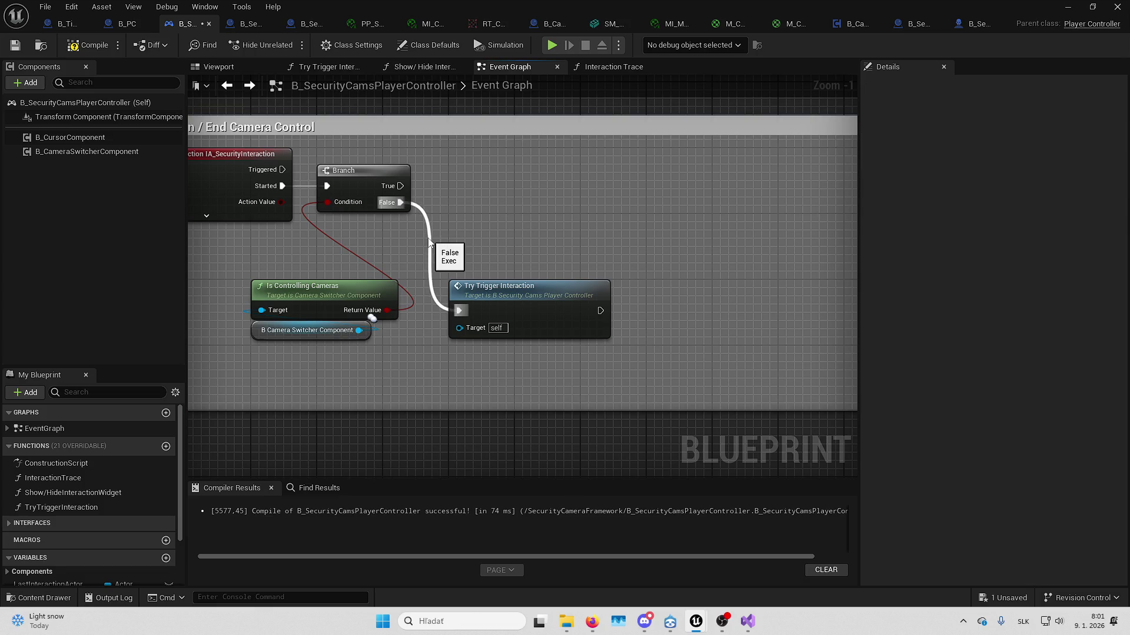
left_click(86, 151)
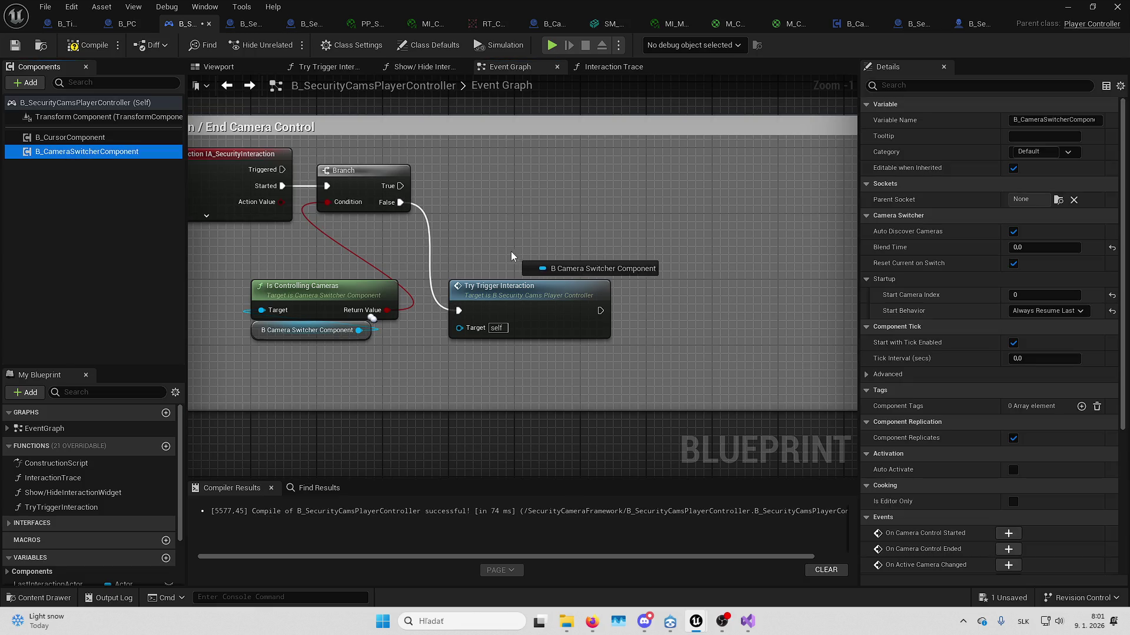
left_click(301, 336)
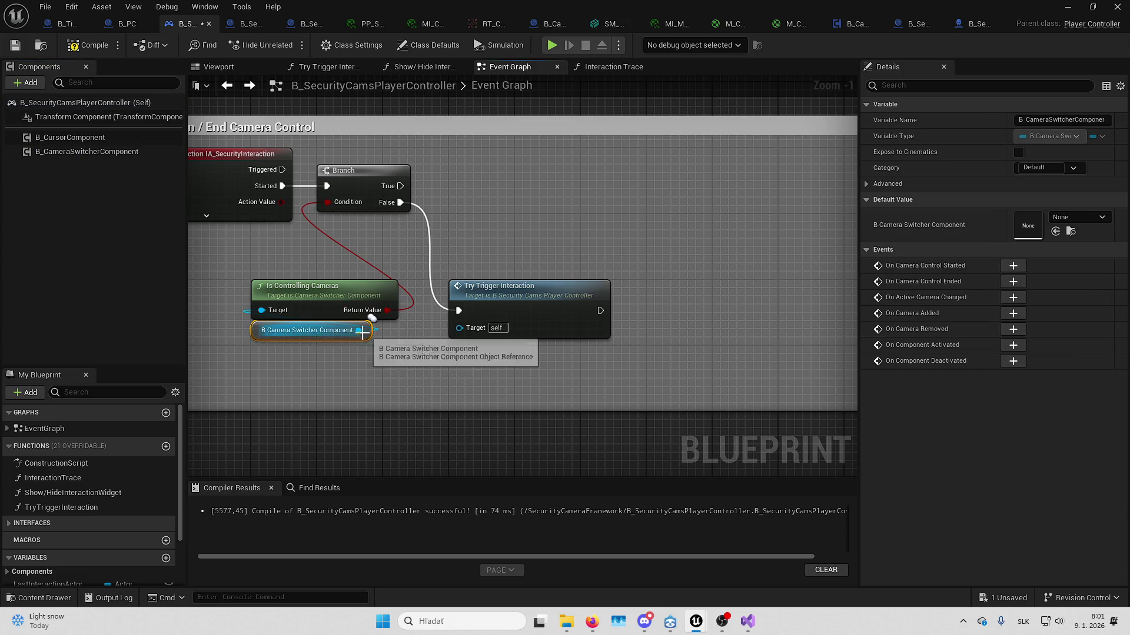
left_click_drag(316, 186, 573, 366)
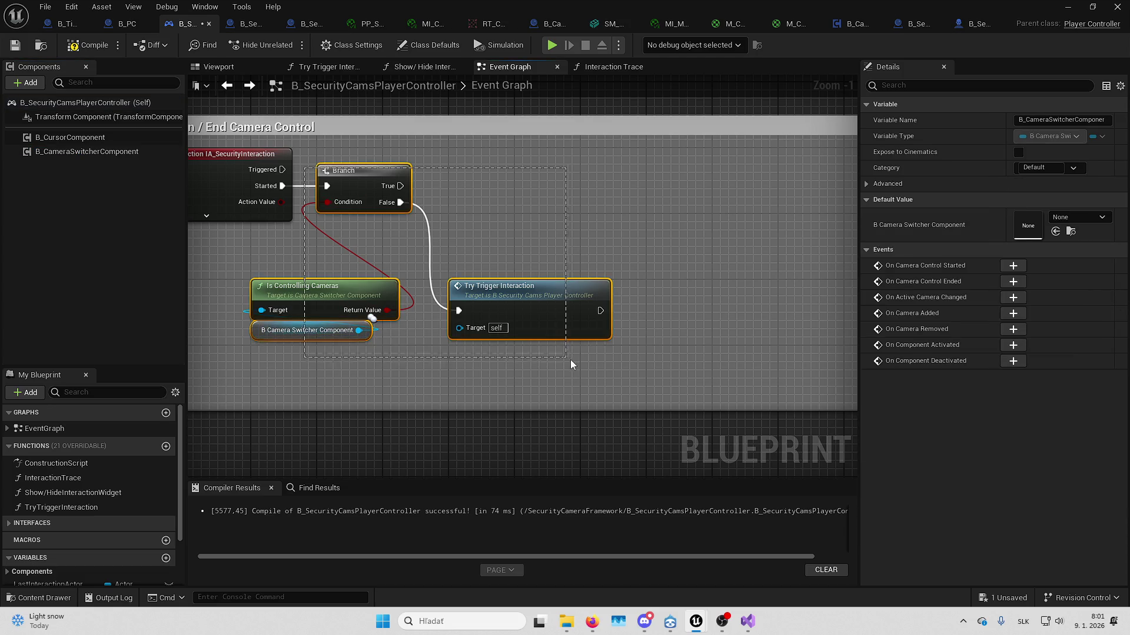
left_click_drag(365, 176, 429, 179)
left_click(353, 231)
left_click_drag(353, 236, 438, 329)
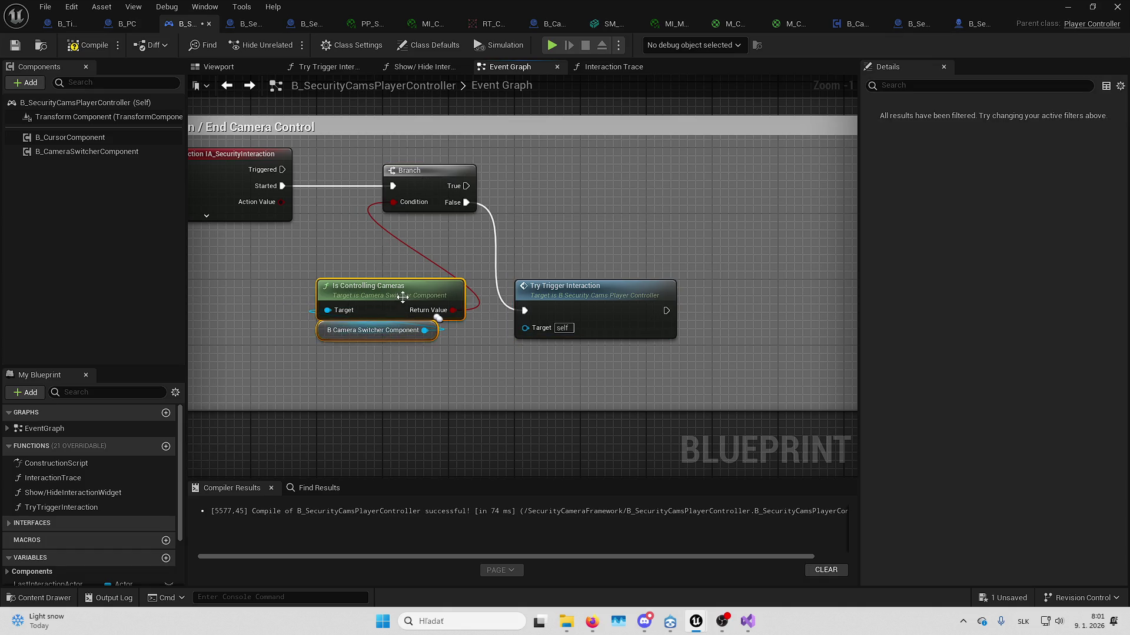
left_click_drag(417, 290, 424, 224)
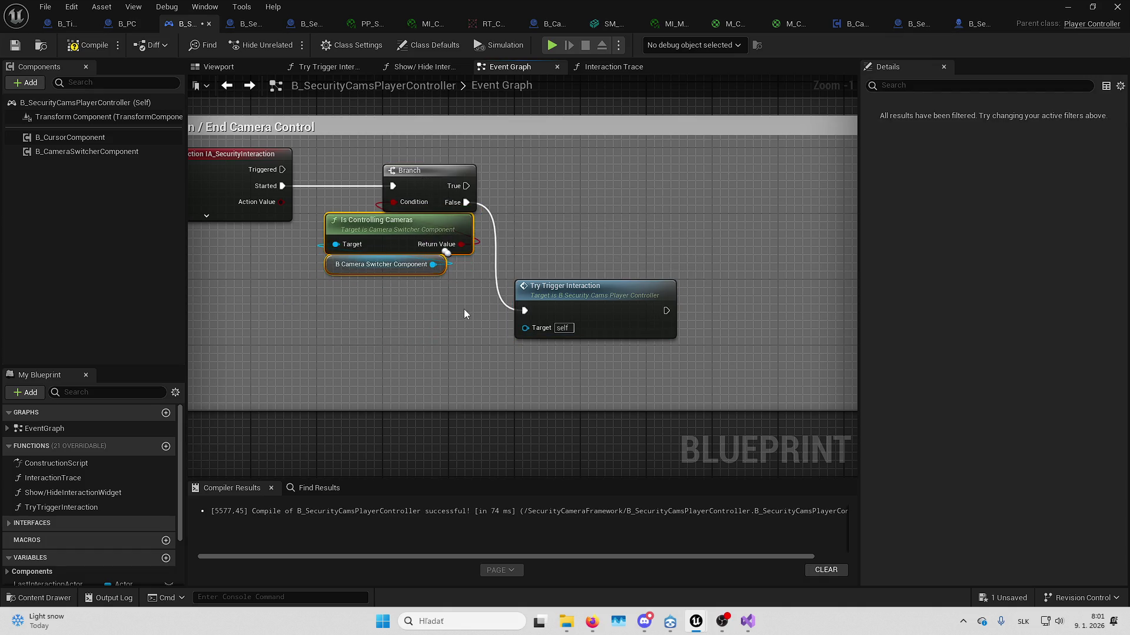
- Search the component getter for an 'end cam' node, cancel, and view the widget comments
left_click_drag(433, 264, 558, 225)
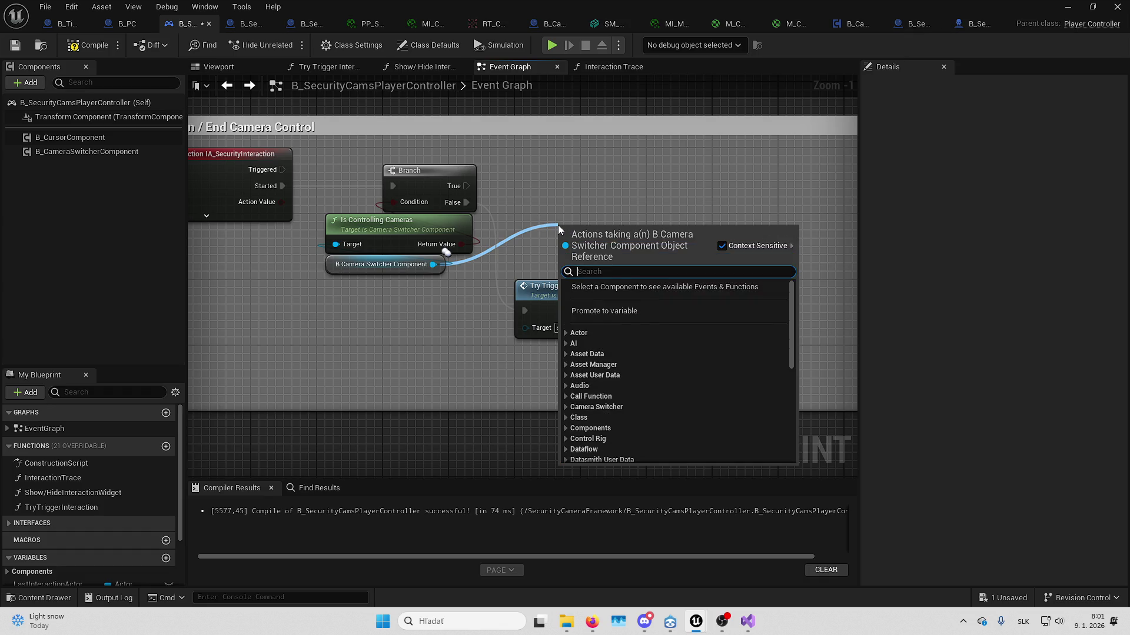
type("end cam")
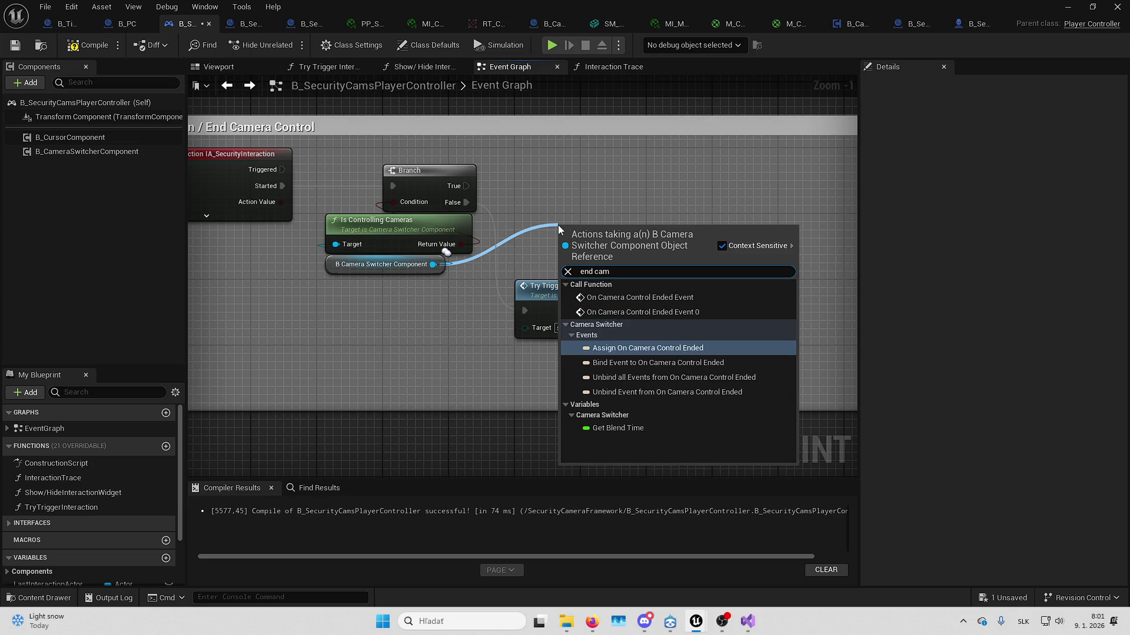
left_click(413, 445)
scroll(421, 304, "down", 3)
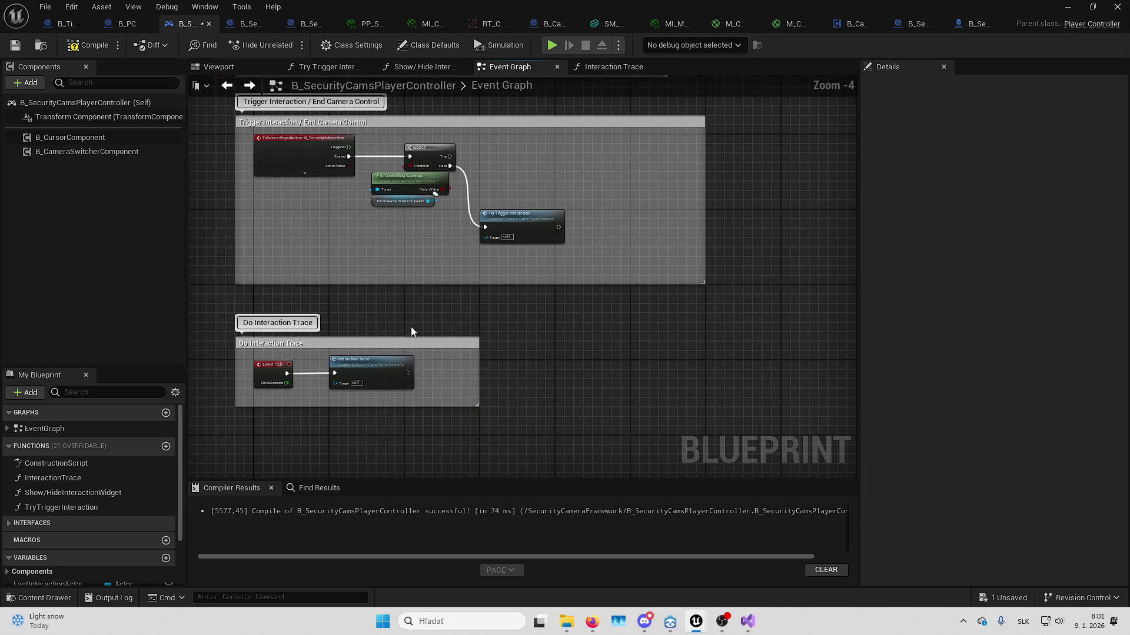
mouse_move(411, 331)
left_mouse_down()
mouse_move(412, 459)
mouse_move(447, 353)
mouse_move(493, 86)
mouse_move(497, 176)
mouse_move(511, 24)
mouse_move(518, 58)
left_mouse_up()
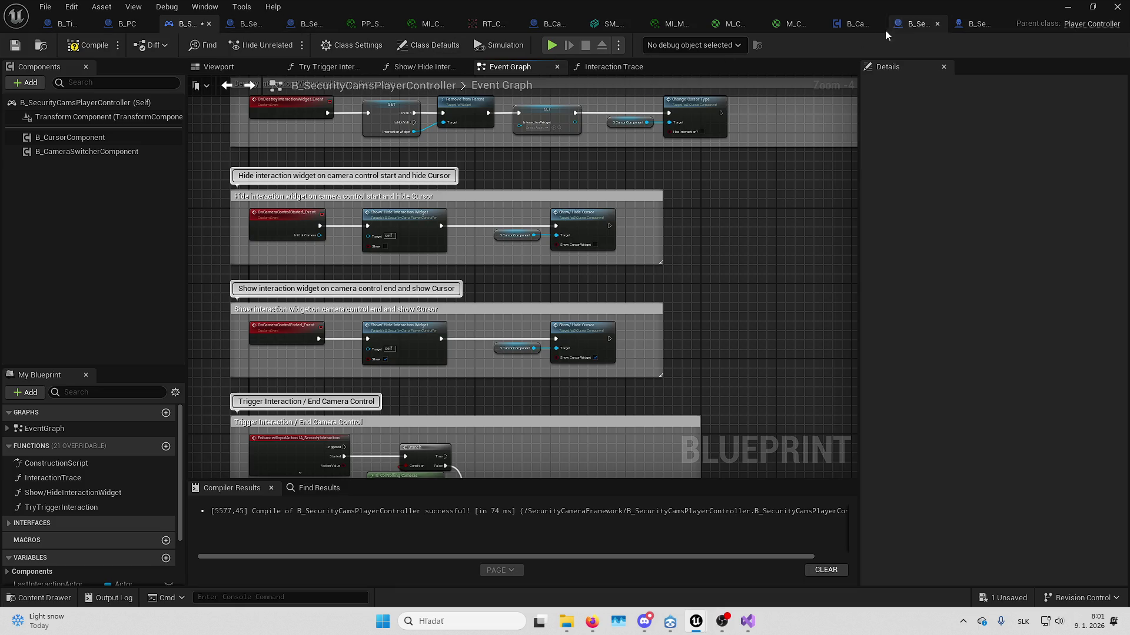
- In B_CameraSwitcherComponent, inspect the Remove Camera Controls UI function graph
left_click(853, 24)
scroll(637, 301, "down", 1)
scroll(588, 353, "up", 1)
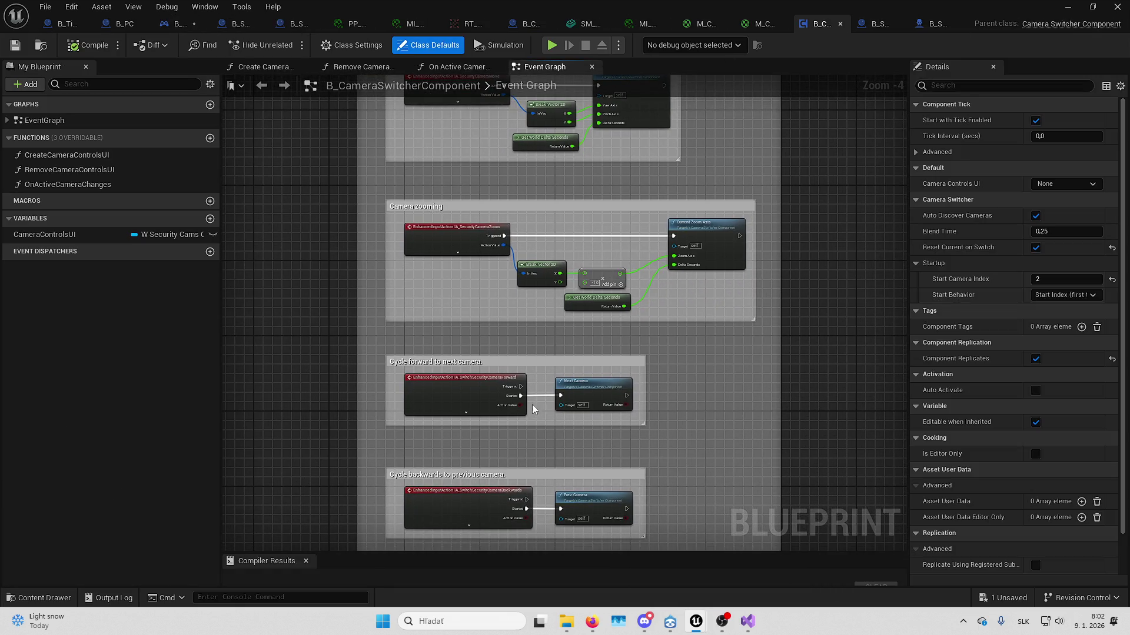
scroll(589, 419, "down", 2)
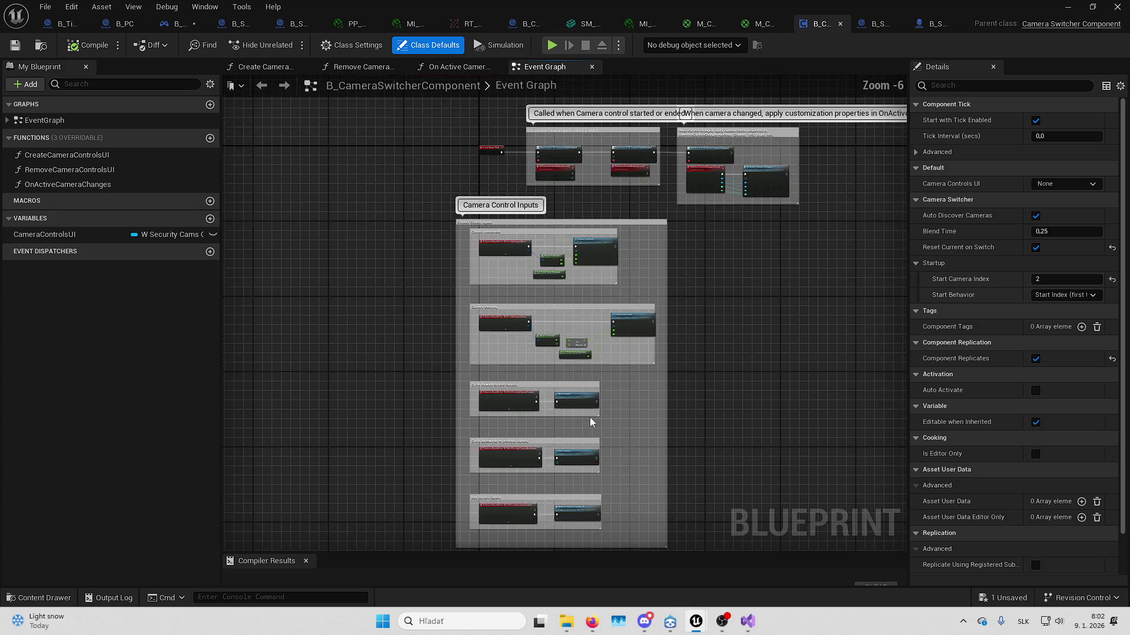
scroll(559, 406, "up", 4)
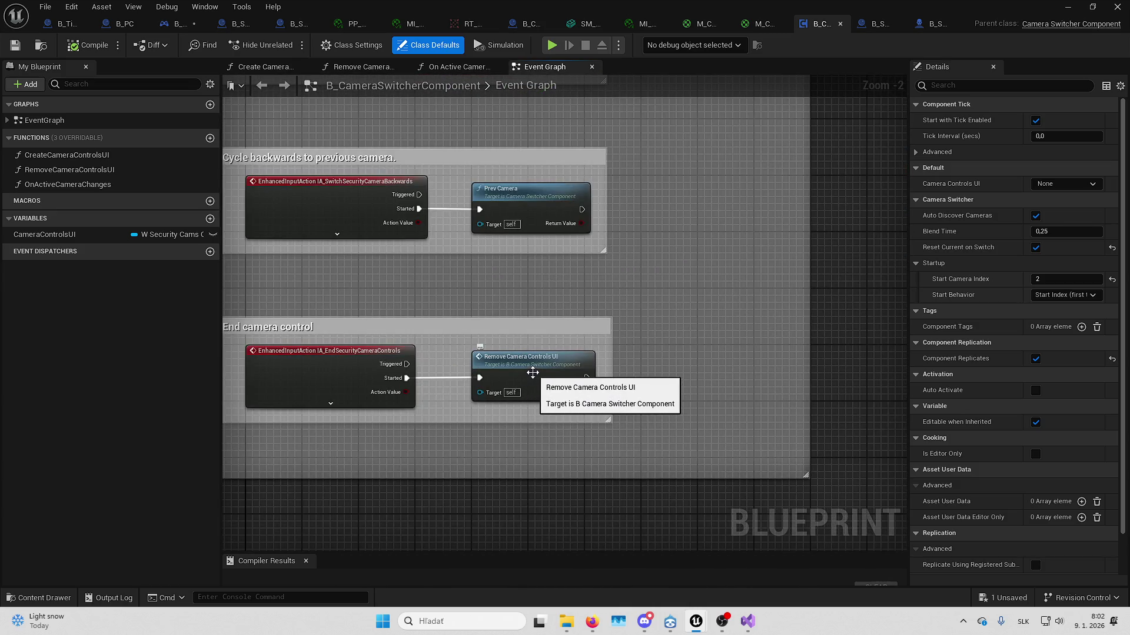
left_click(532, 374)
double_click(532, 373)
mouse_move(686, 349)
left_mouse_down()
mouse_move(689, 361)
mouse_move(532, 376)
left_mouse_up()
key("alt+Left")
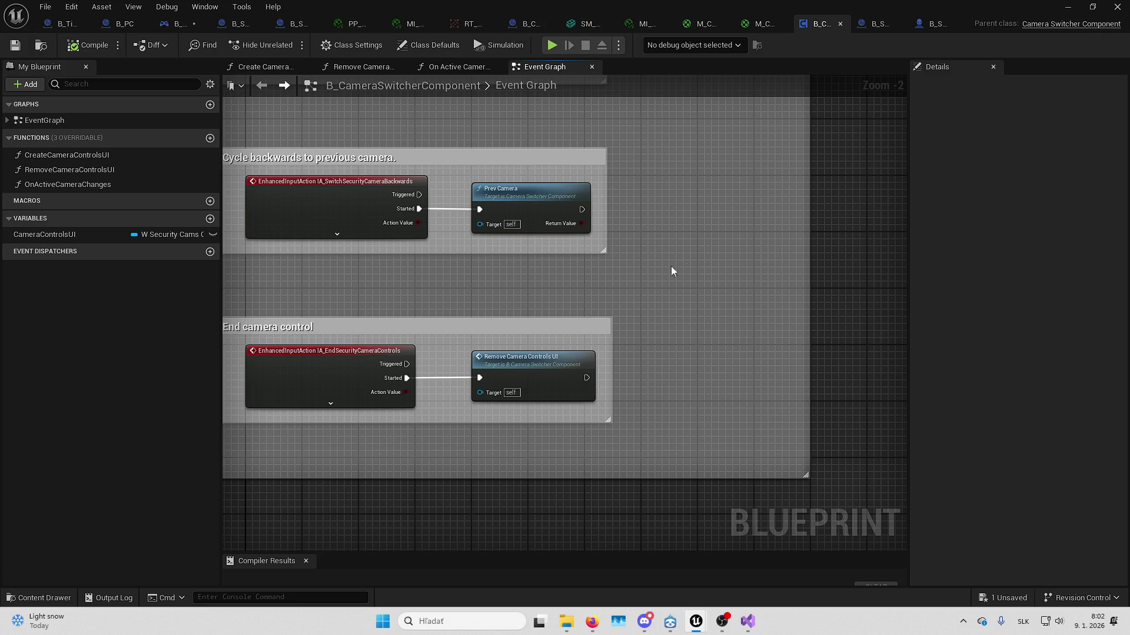
- Reopen Remove Camera Controls UI to view its entry node, then return
scroll(588, 282, "down", 5)
scroll(492, 333, "up", 3)
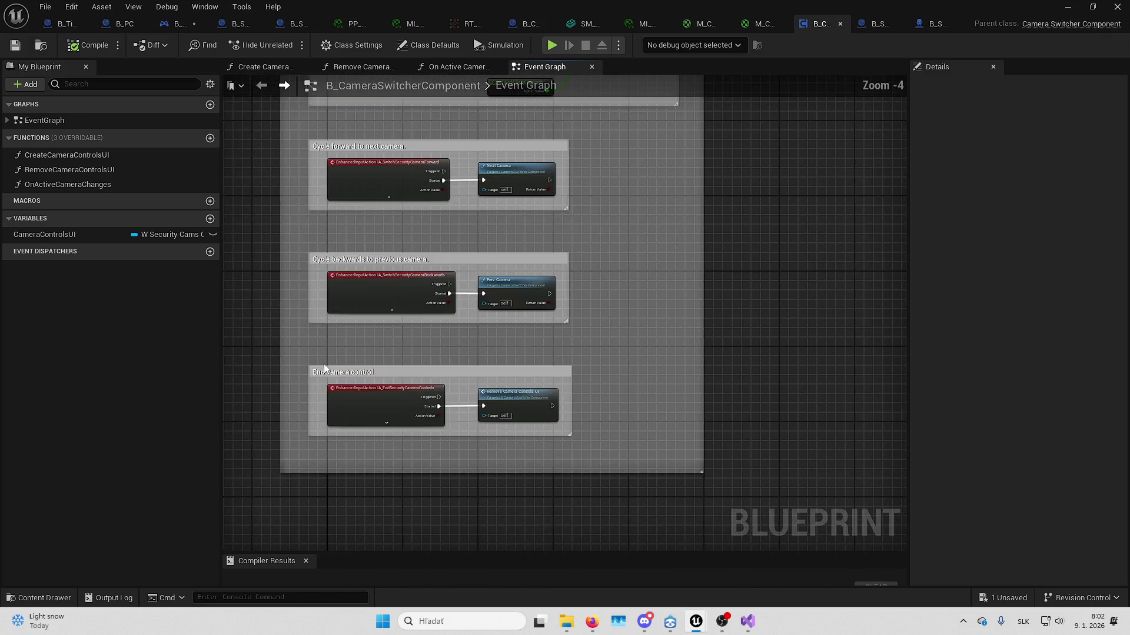
double_click(505, 398)
scroll(569, 379, "down", 1)
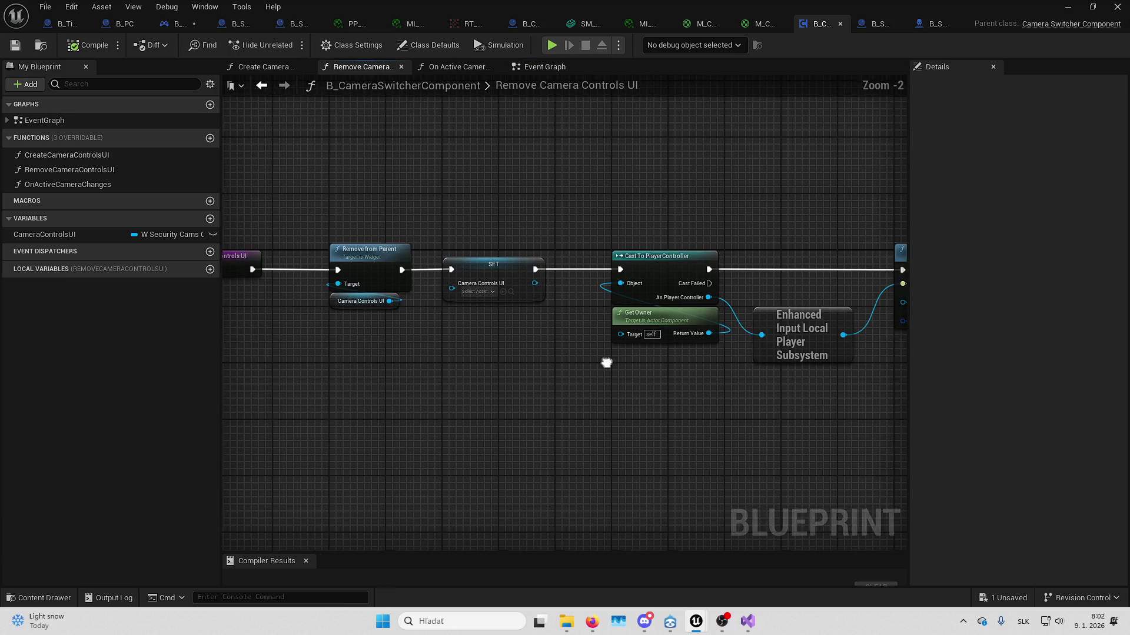
mouse_move(606, 361)
left_mouse_down()
mouse_move(684, 355)
mouse_move(321, 323)
left_mouse_up()
key("alt+Left")
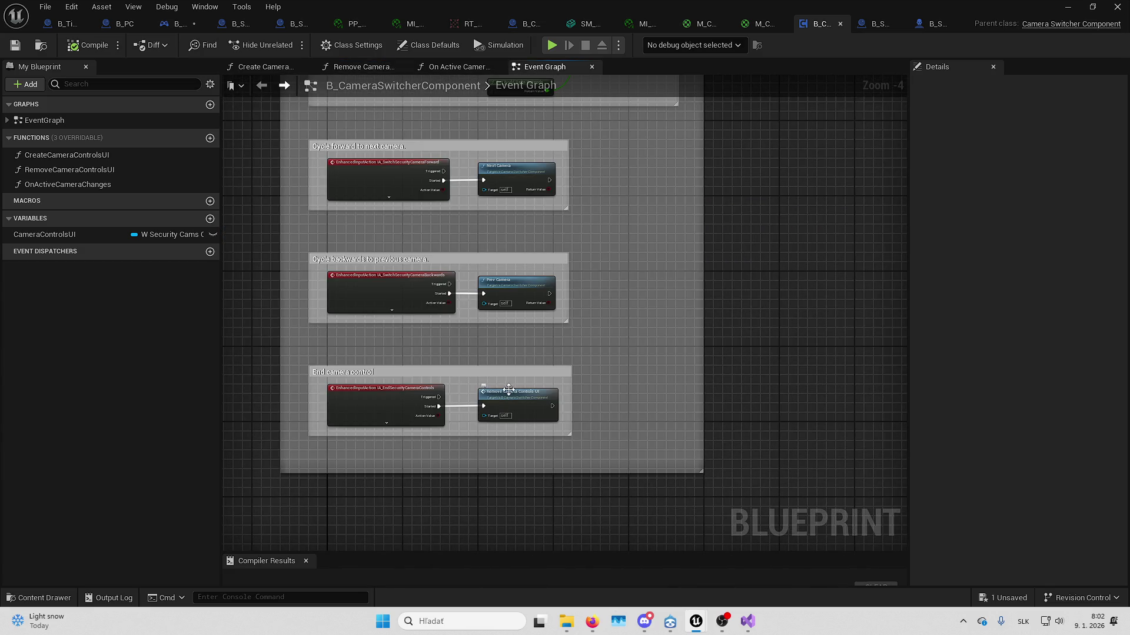
- Locate the camera control input blocks and focus on Return to Original View
mouse_move(486, 407)
left_mouse_down()
mouse_move(467, 391)
mouse_move(632, 309)
mouse_move(578, 399)
mouse_move(653, 454)
mouse_move(652, 348)
left_mouse_up()
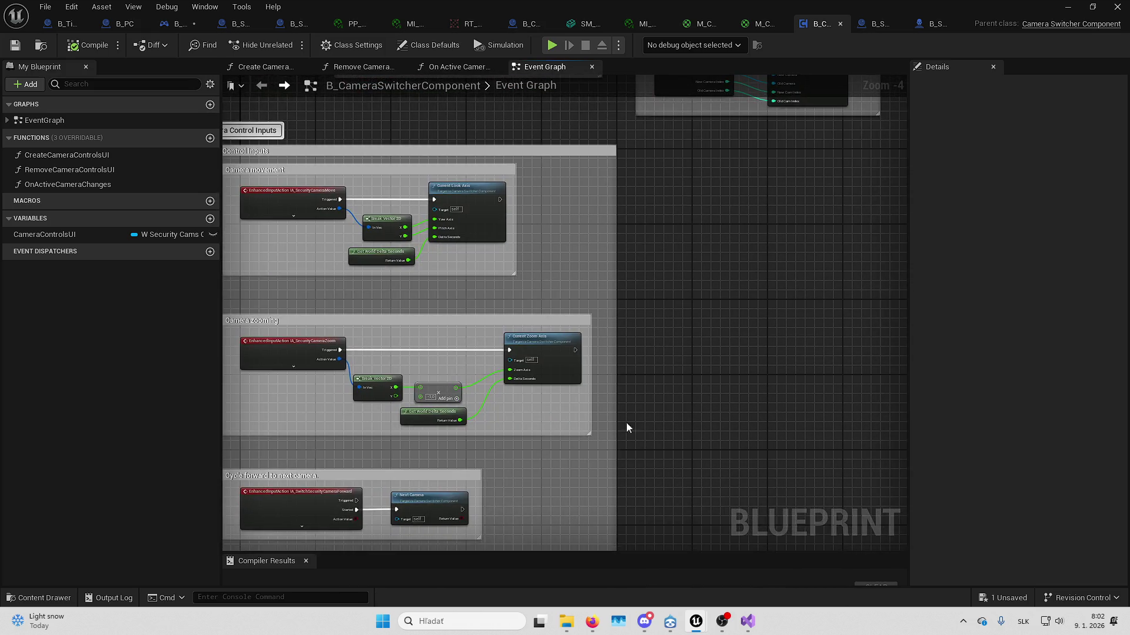
mouse_move(563, 499)
left_mouse_down()
mouse_move(603, 307)
mouse_move(514, 261)
left_mouse_up()
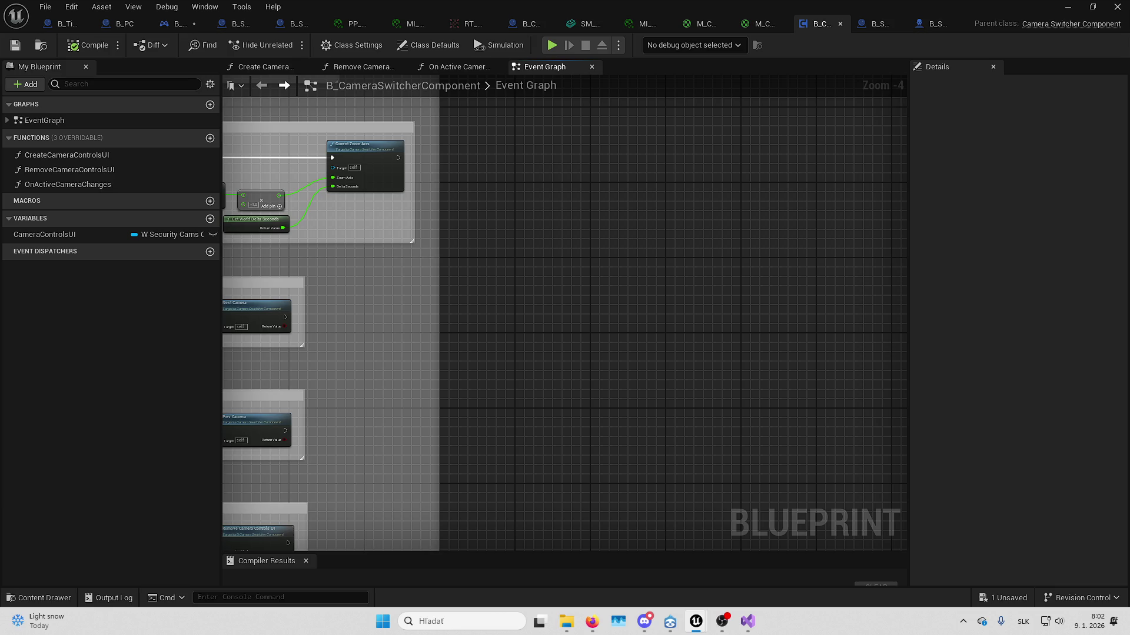
key("f")
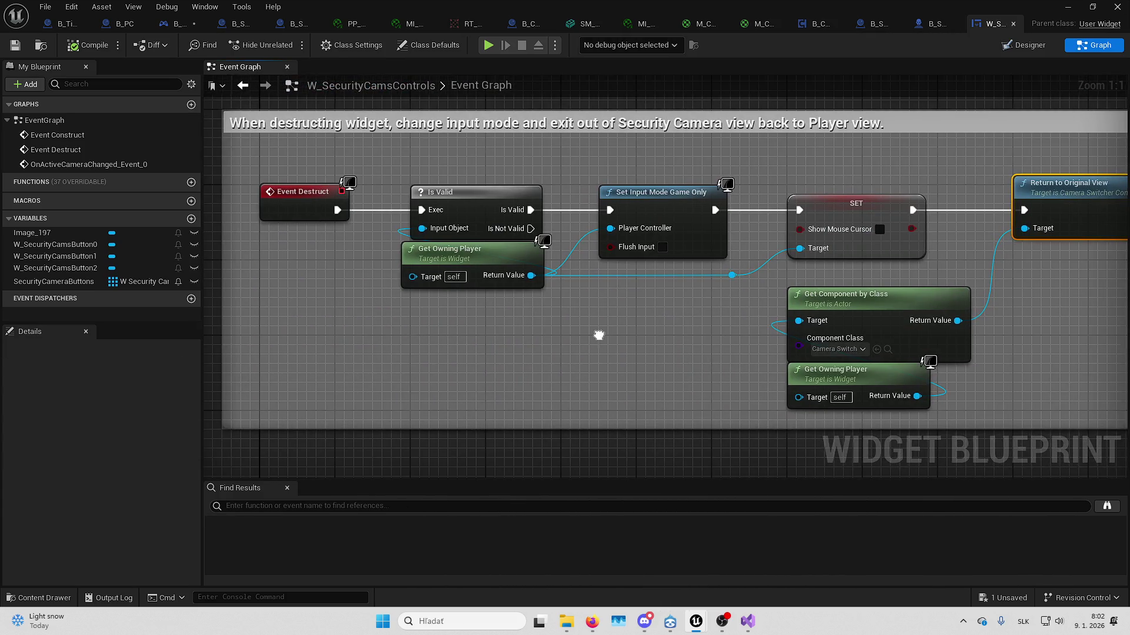
left_click_drag(602, 334, 575, 338)
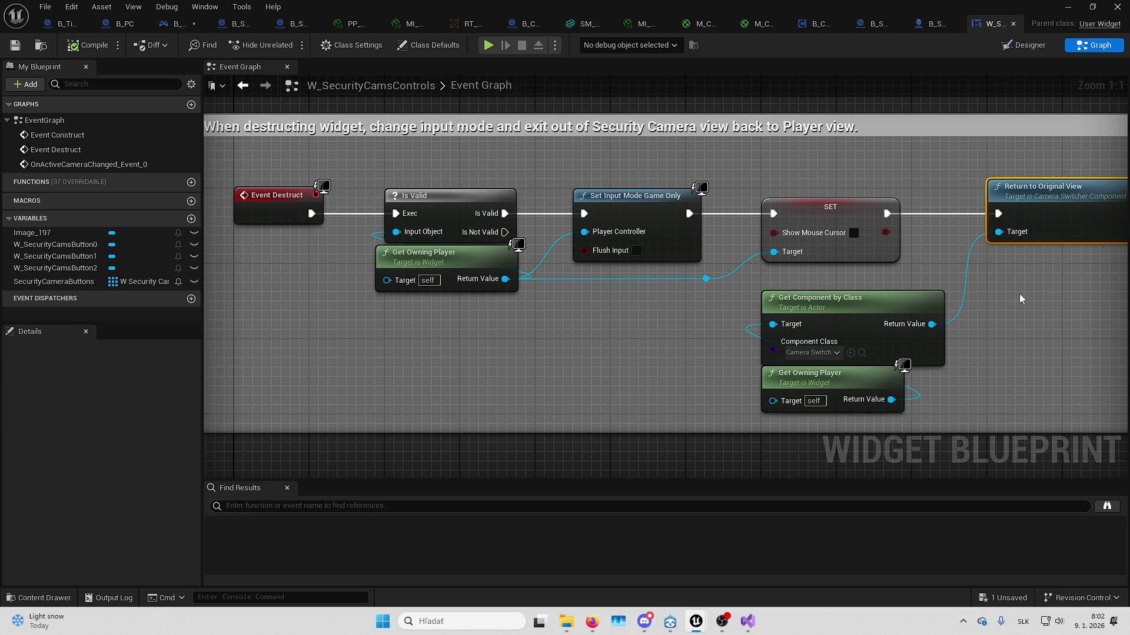
mouse_move(1020, 294)
left_mouse_down()
mouse_move(855, 269)
mouse_move(902, 274)
left_mouse_up()
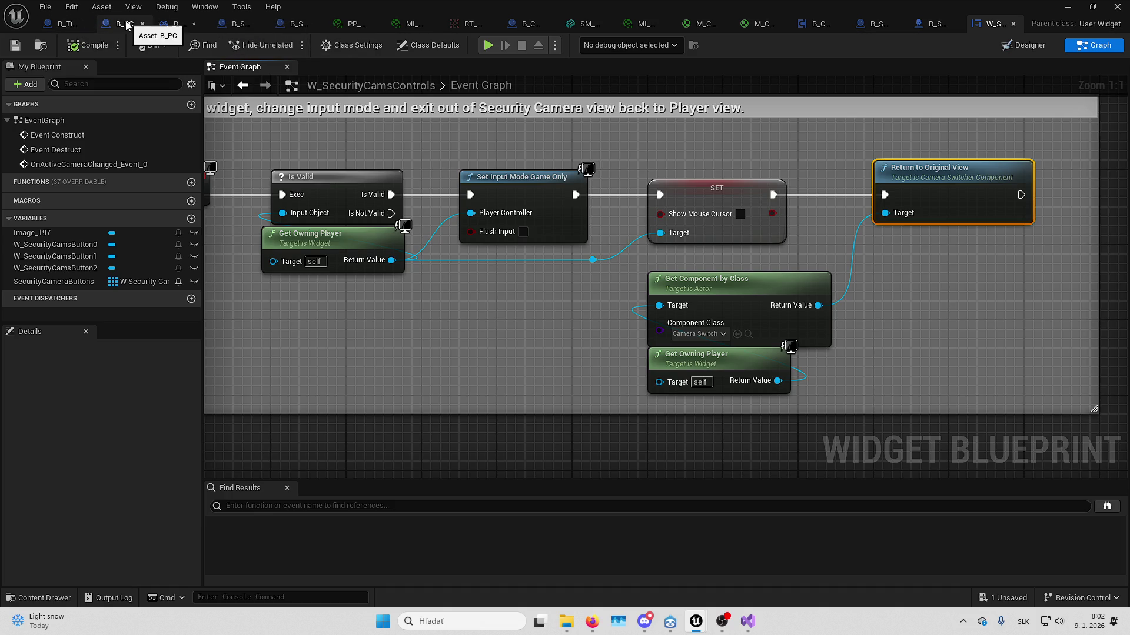
- Delete the mapping-context nodes and comment from B_SecurityCamsCharacter and save it
left_click(935, 28)
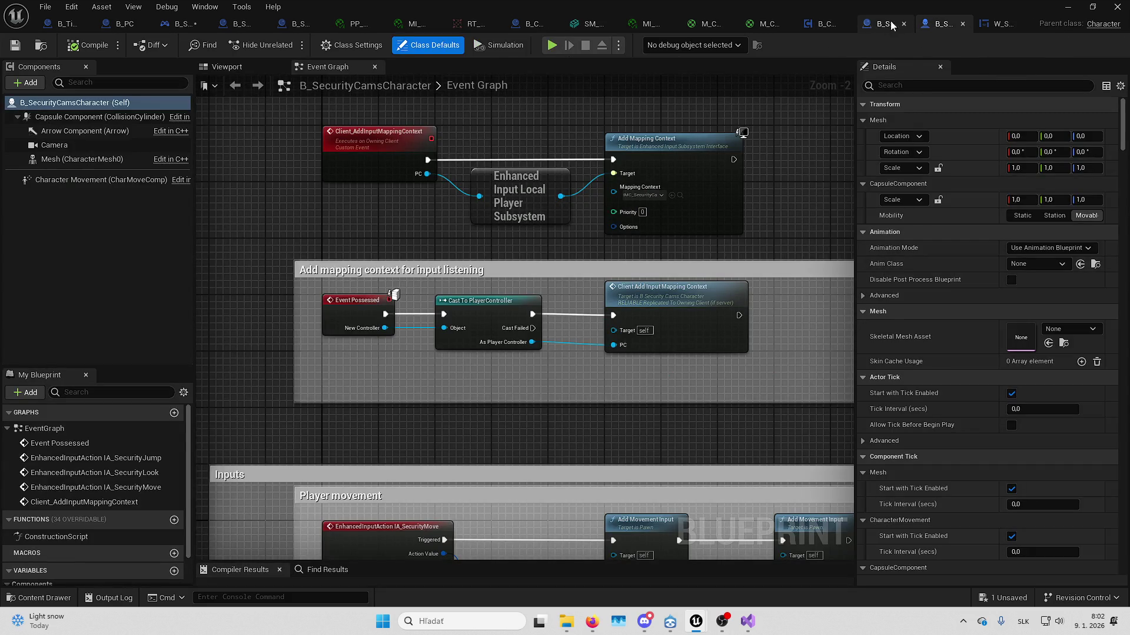
left_click(366, 311)
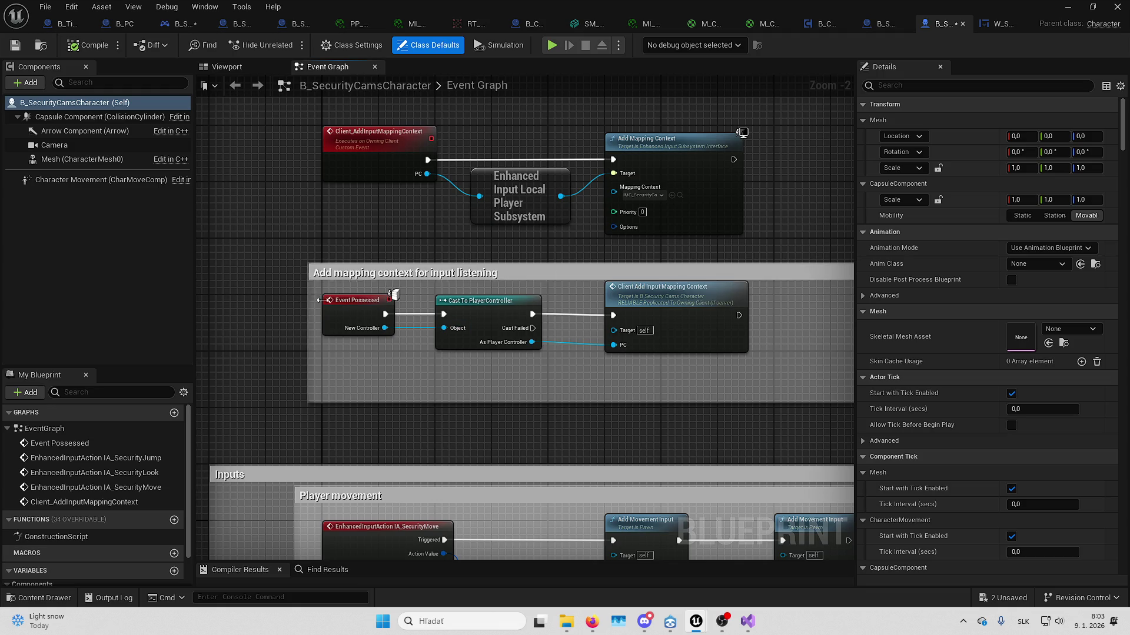
scroll(368, 240, "down", 2)
left_click_drag(272, 144, 688, 317)
key("Delete")
left_click(15, 45)
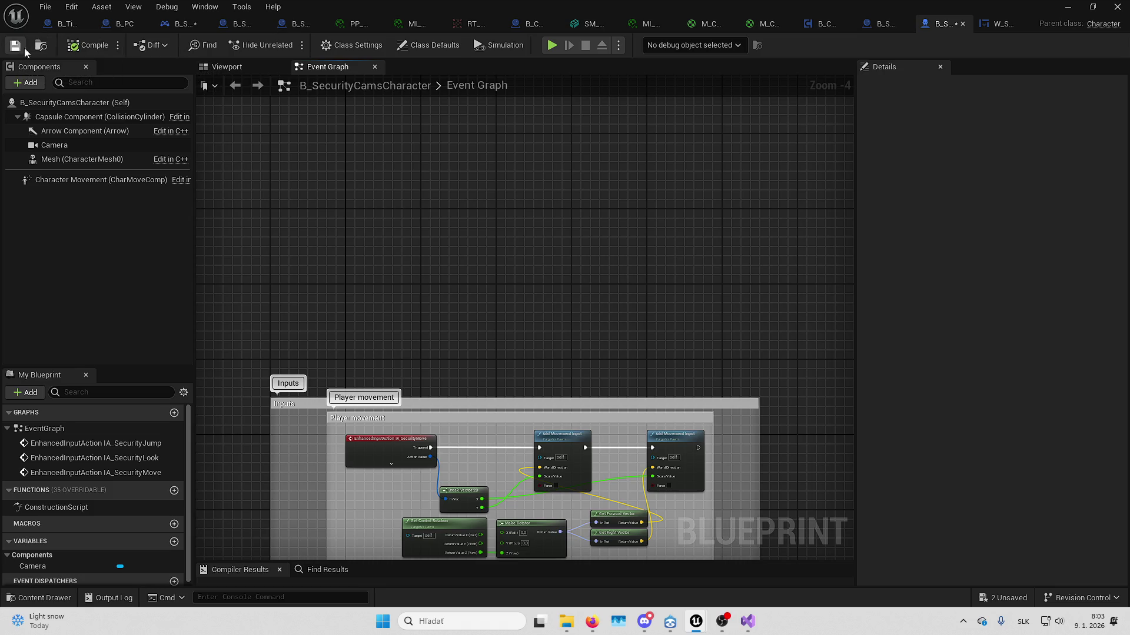
- Switch to the B_CameraSwitcherComponent Event Graph
left_click(823, 24)
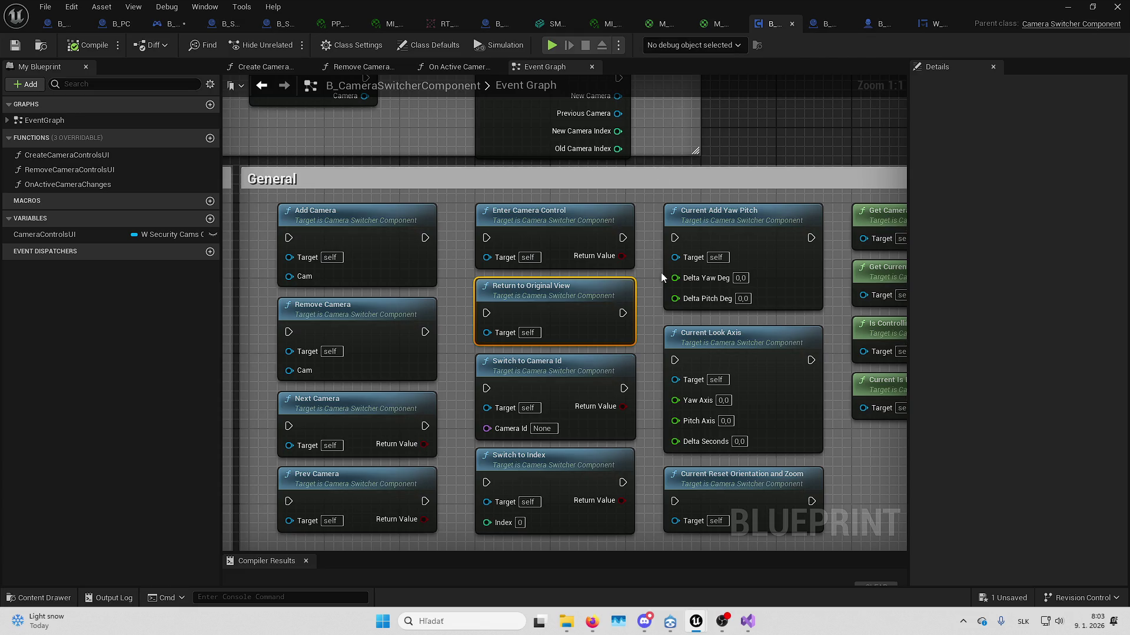
scroll(664, 277, "down", 7)
scroll(472, 311, "up", 4)
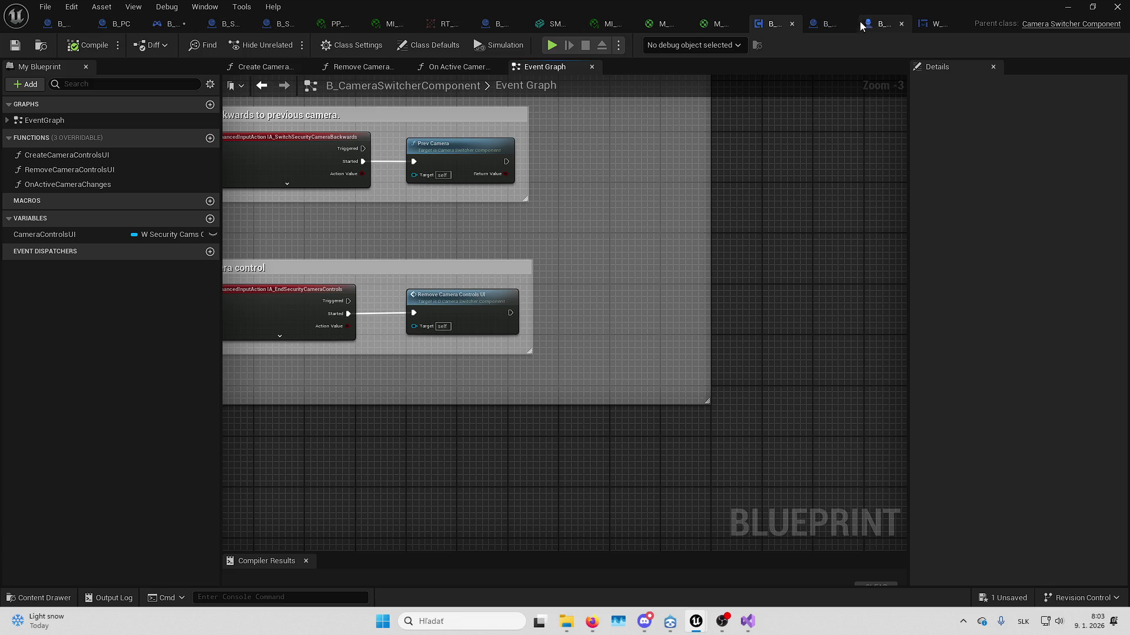
- Add a Remove Camera Controls UI call from the camera switcher component, wired to Branch True
left_click(164, 28)
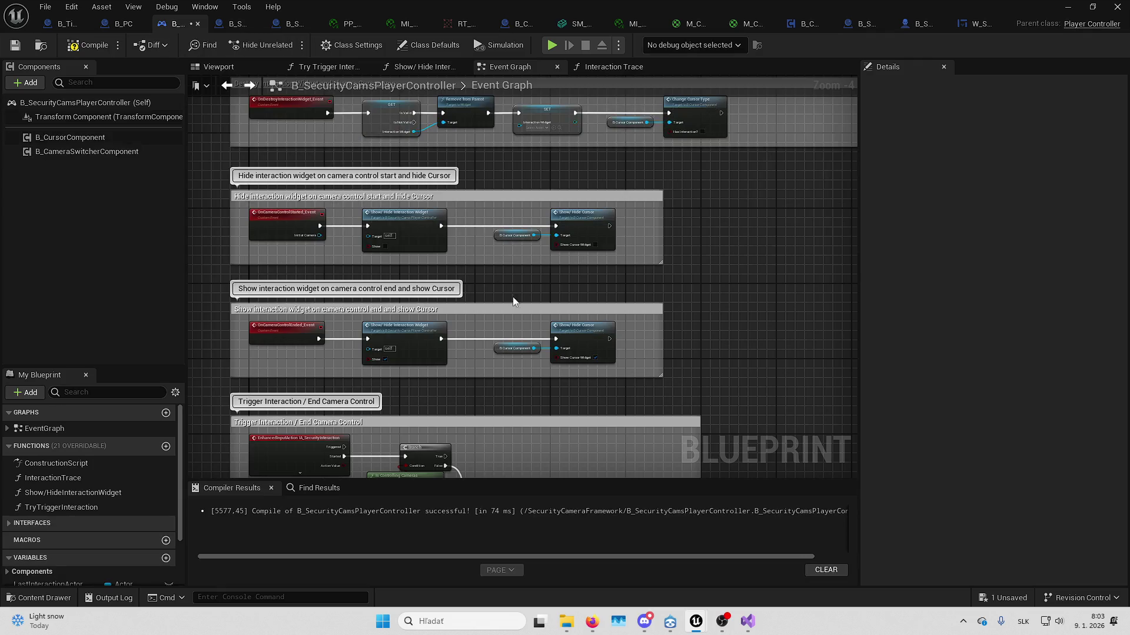
scroll(336, 299, "up", 5)
left_click_drag(345, 296, 486, 253)
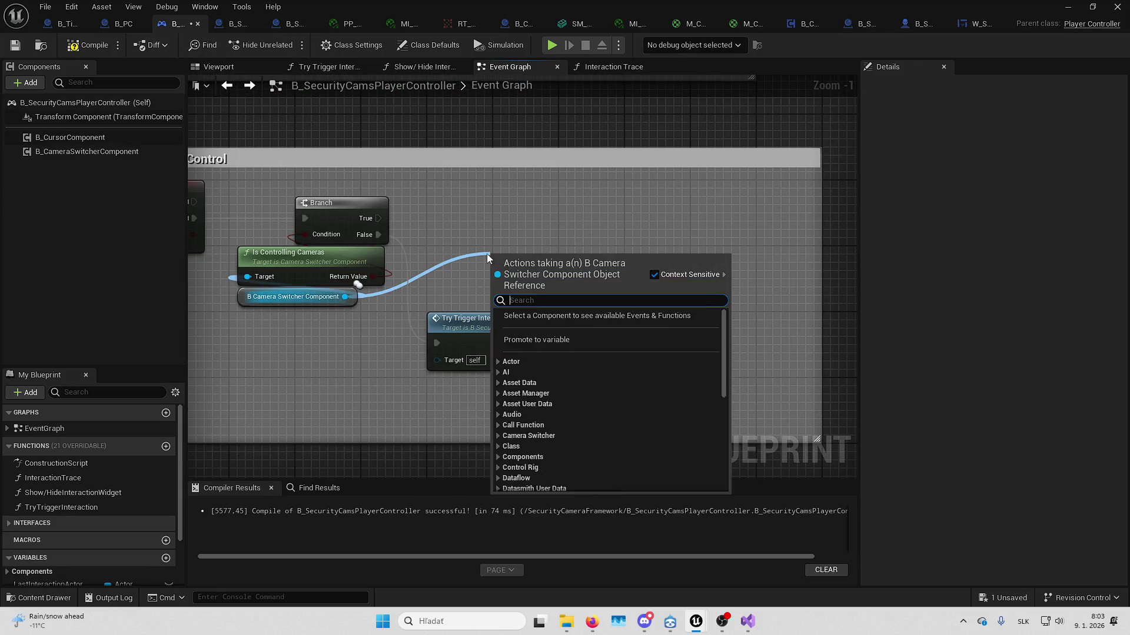
type("removecamera")
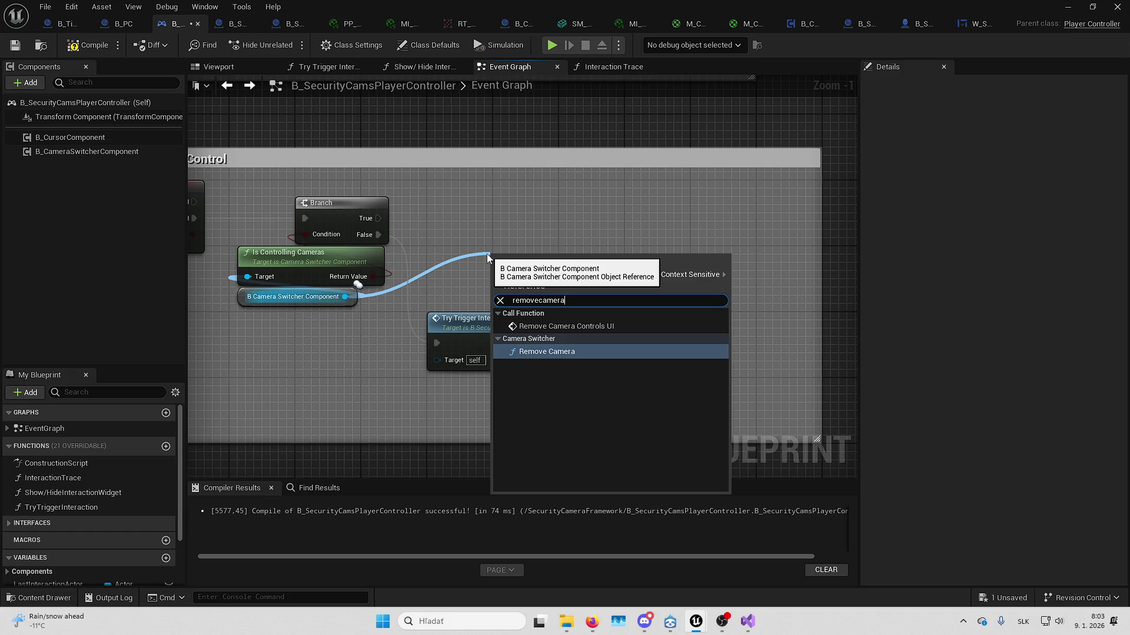
key("Up")
key("Return")
mouse_move(508, 286)
left_mouse_down()
mouse_move(482, 280)
mouse_move(450, 223)
mouse_move(378, 218)
left_mouse_up()
left_click(87, 45)
- Compile the player controller and Save All
left_click(15, 45)
left_click(45, 6)
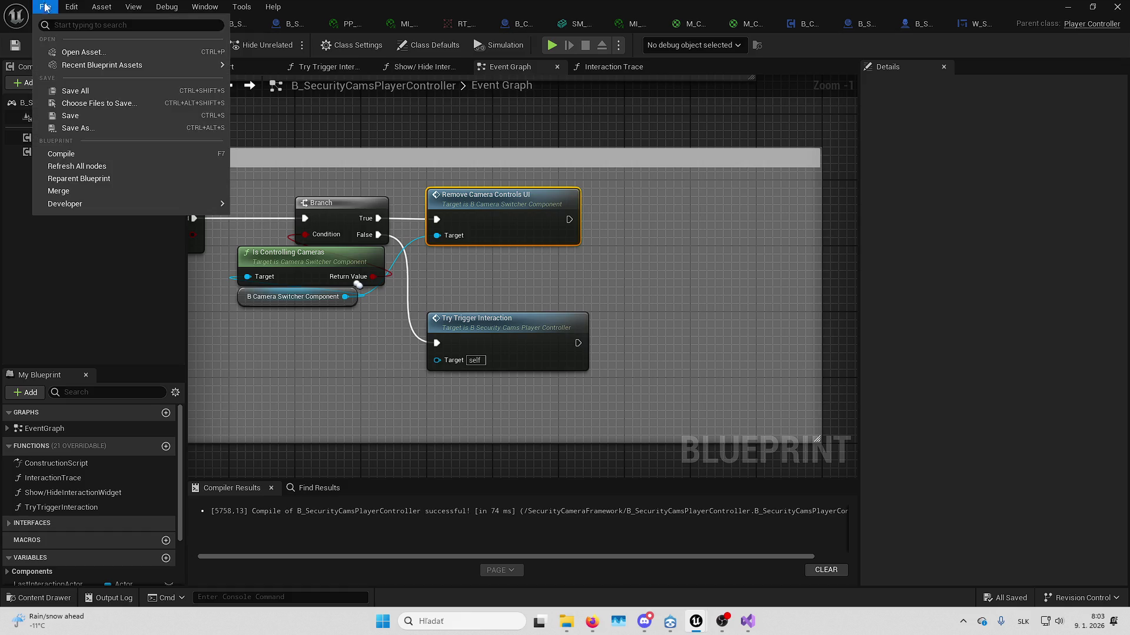
left_click(76, 90)
- Back in the level, fly the viewport camera down to the monitor
left_click(1069, 8)
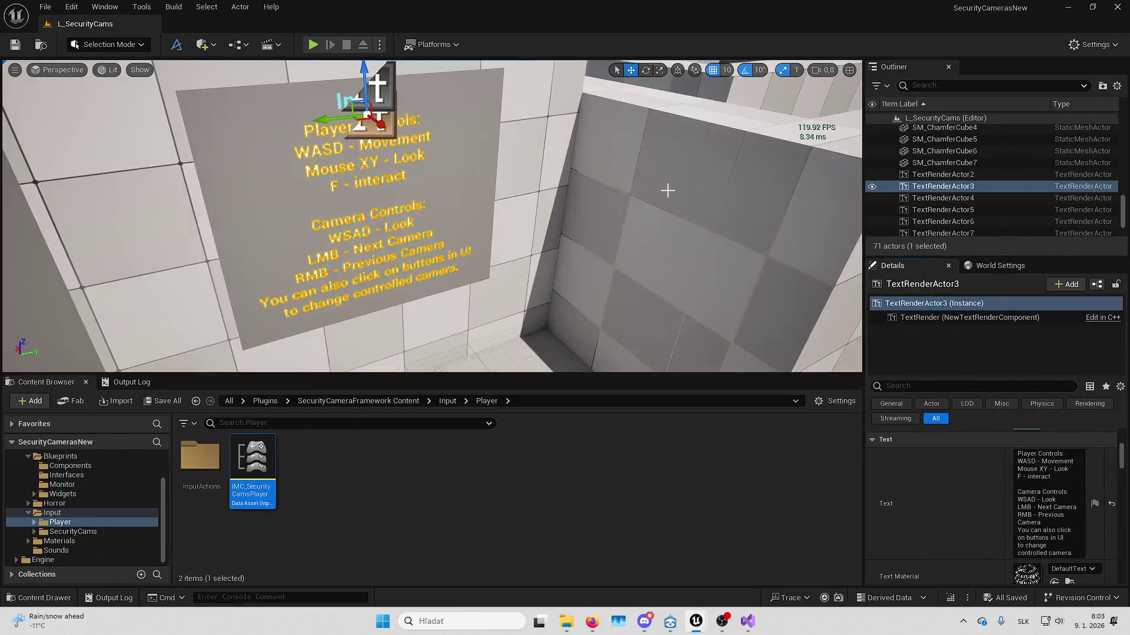
right_click(574, 211)
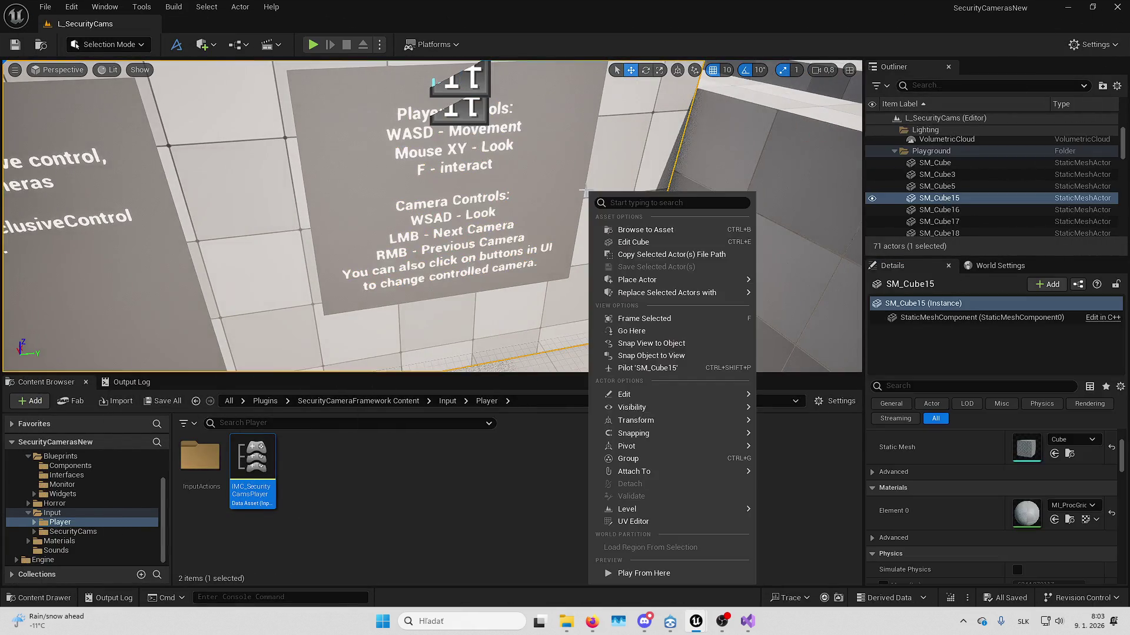
key("Escape")
key("w")
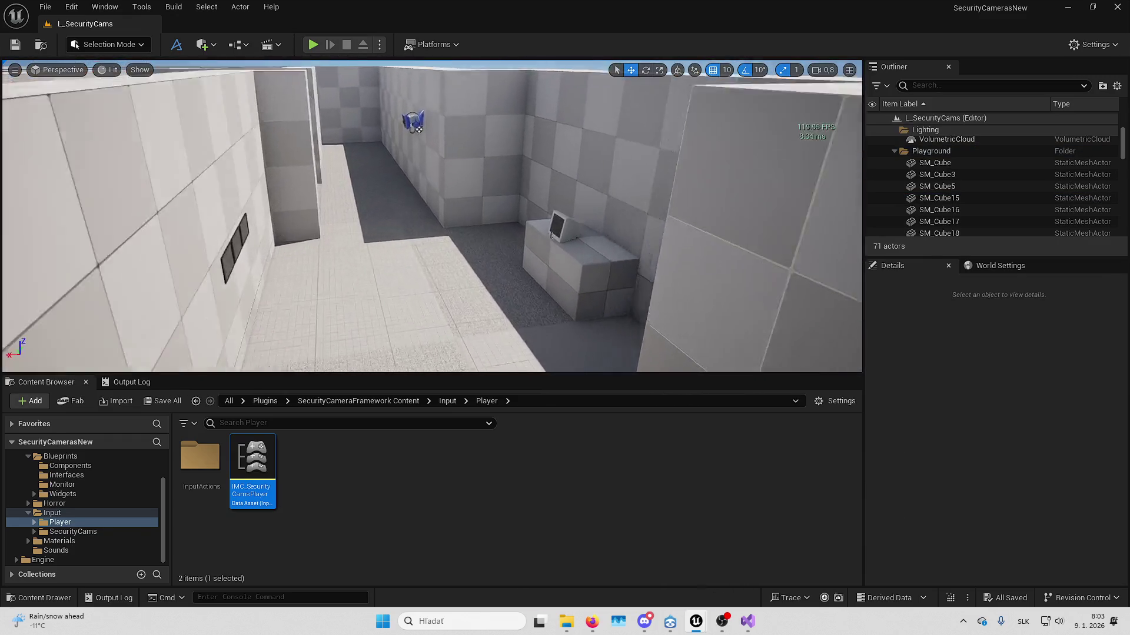
- Play-test: use the monitor's CCTV view, cycle cameras with 1 and 2, exit, and stop
key("alt+p")
key("F11")
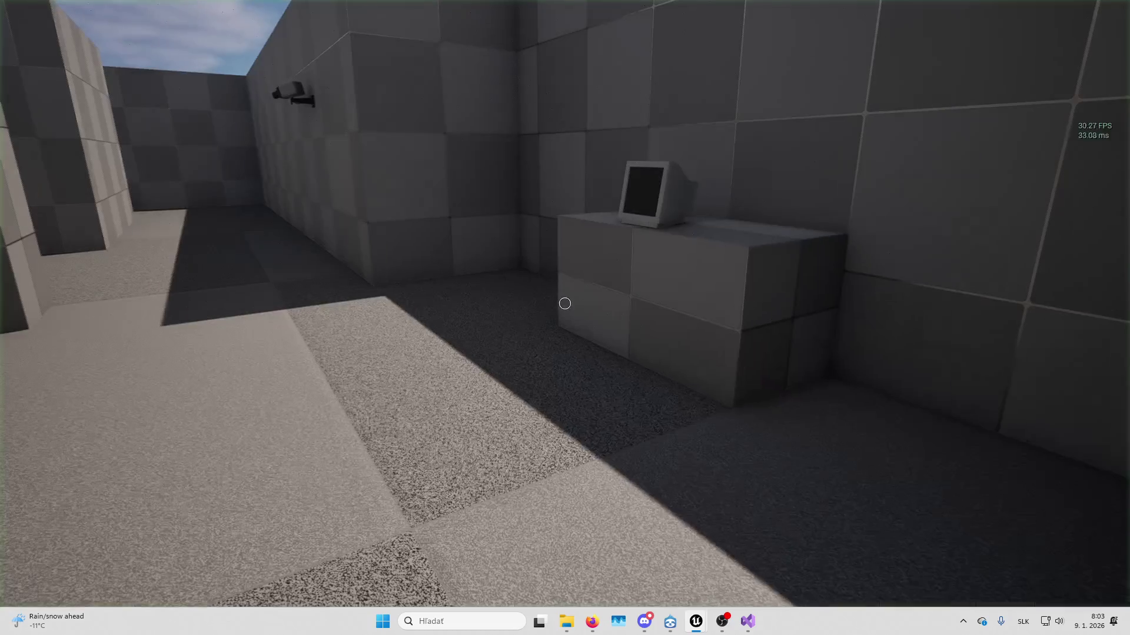
key("w")
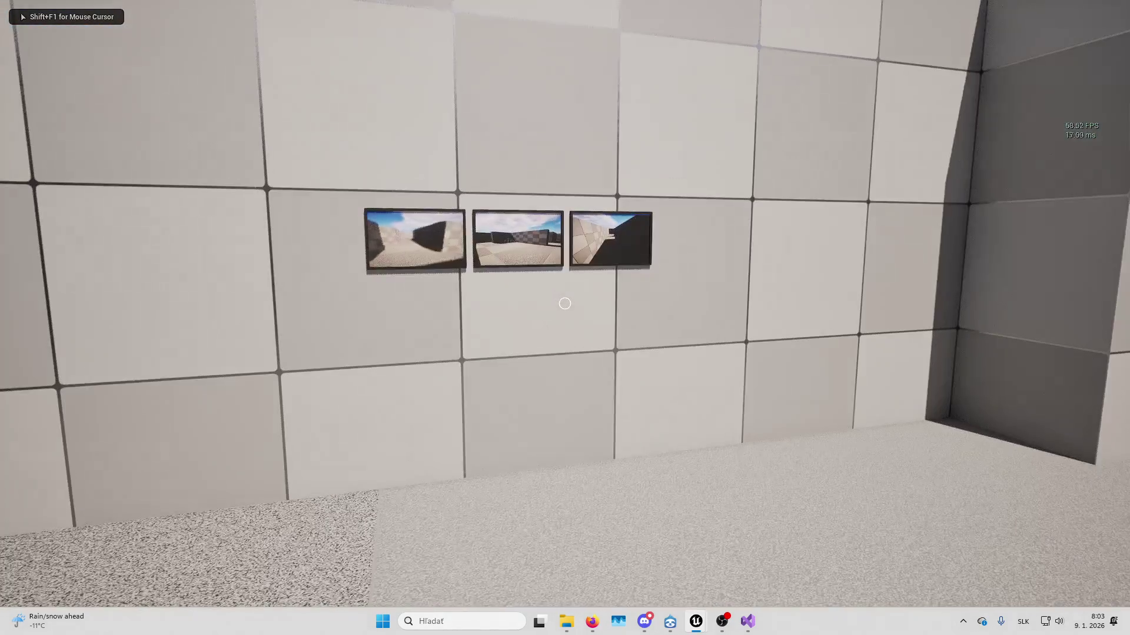
key("e")
key("e")
key("e")
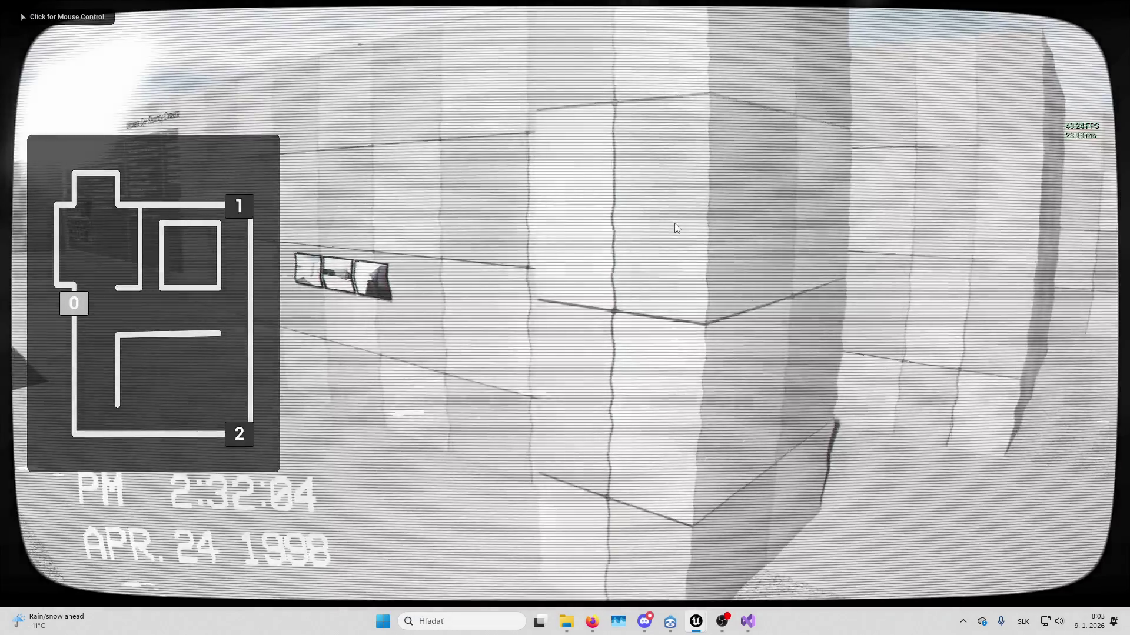
key("1")
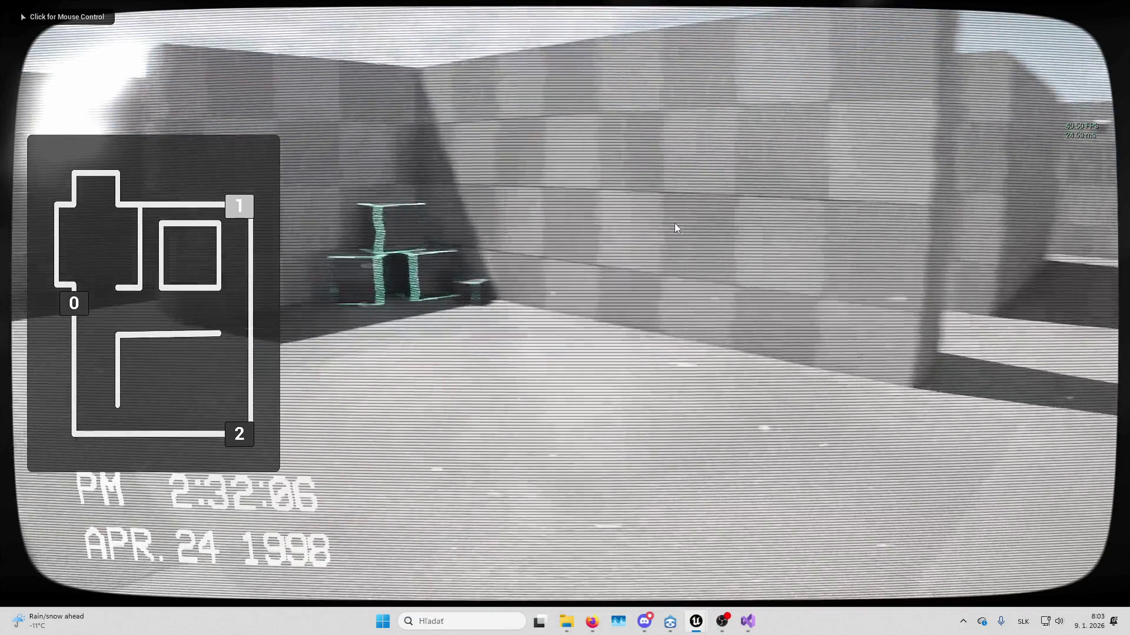
key("2")
key("e")
key("e")
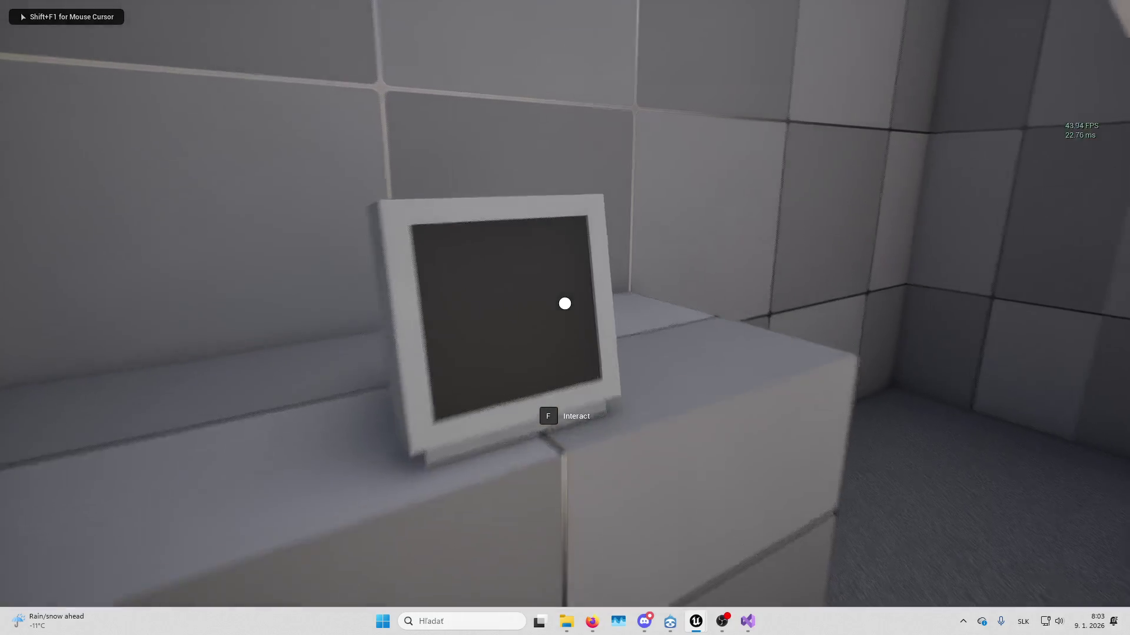
key("e")
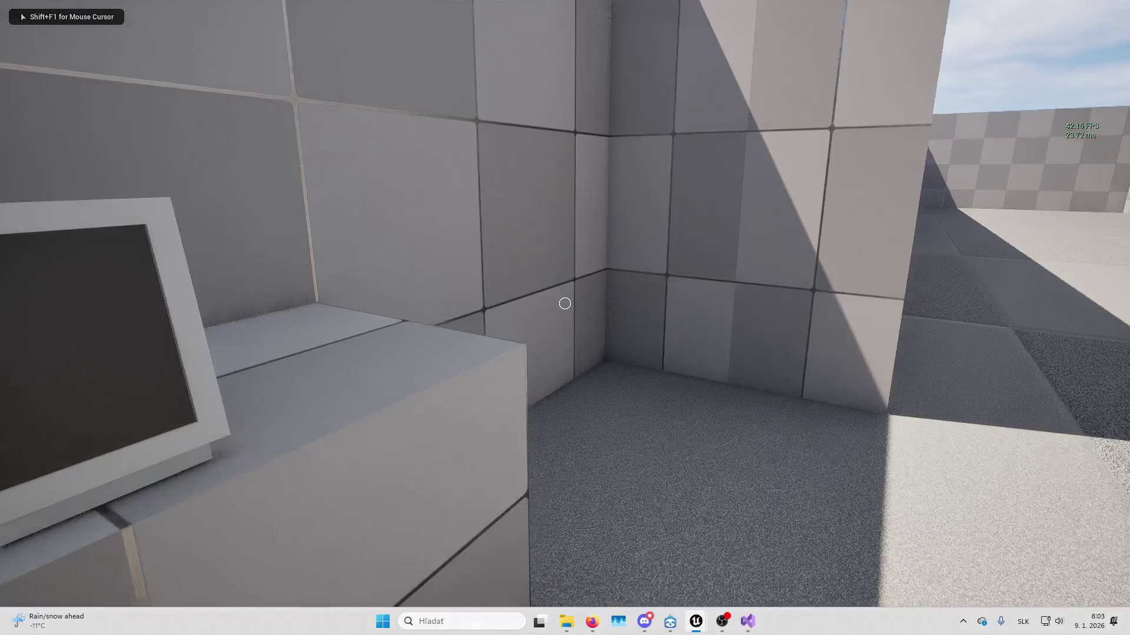
key("Escape")
- Dismiss the Message Log and error, then edit the Inputs sign's Text property
left_click(1117, 7)
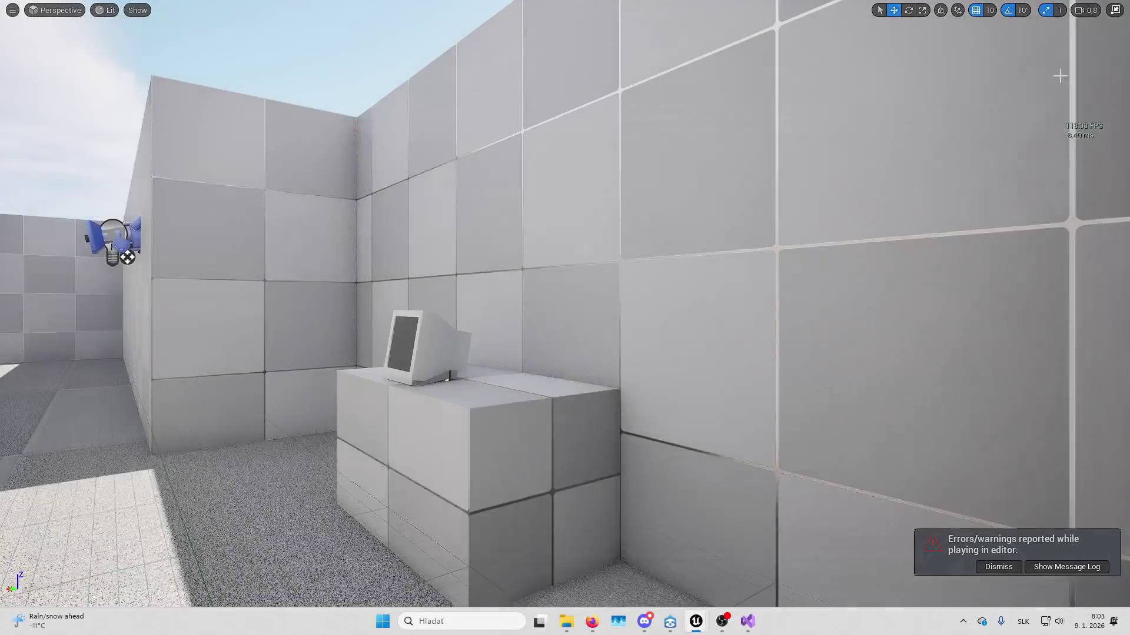
left_click(1005, 571)
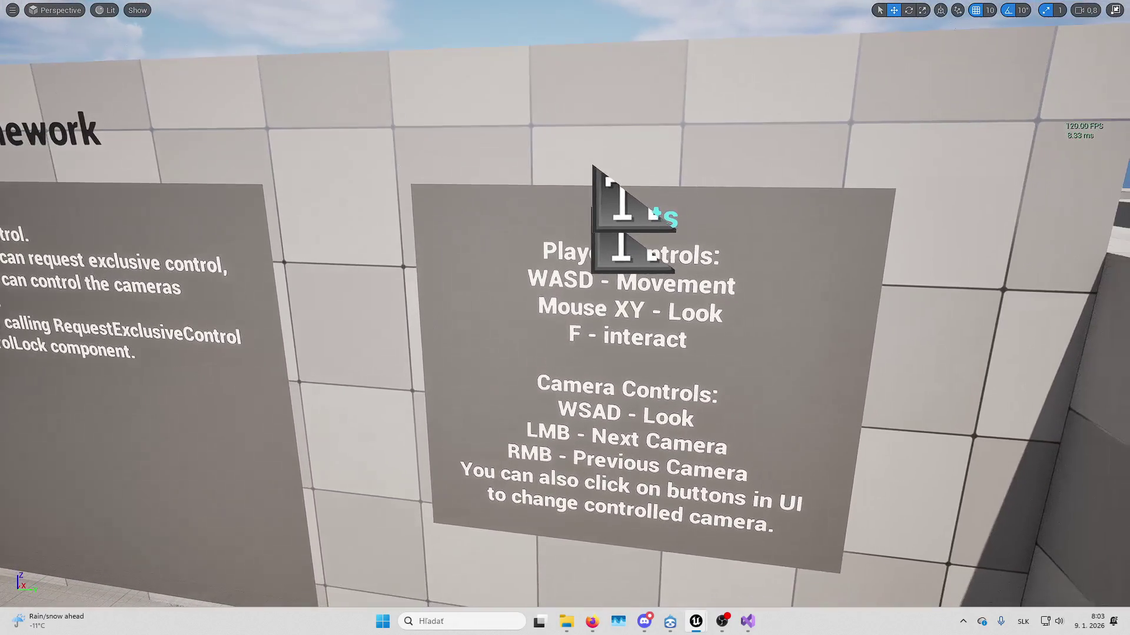
left_click(649, 257)
key("F11")
left_click(1058, 482)
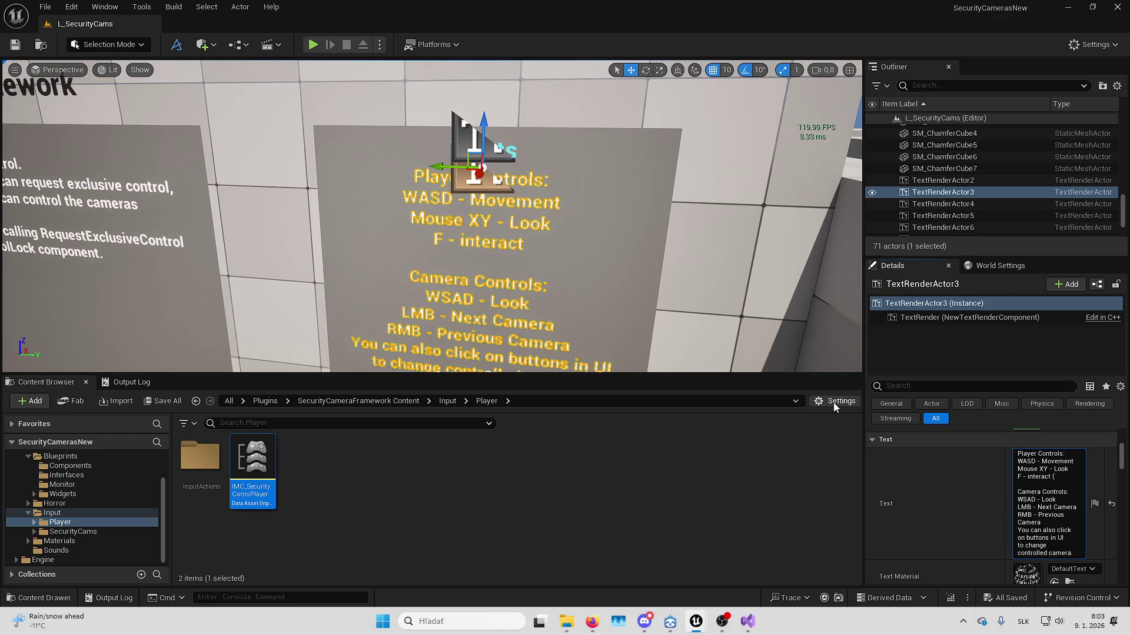
- Make the text read 'F - interact (Start/End Camera Control)' plus a 'C - End Camera Control' line
type("Start/End Ca")
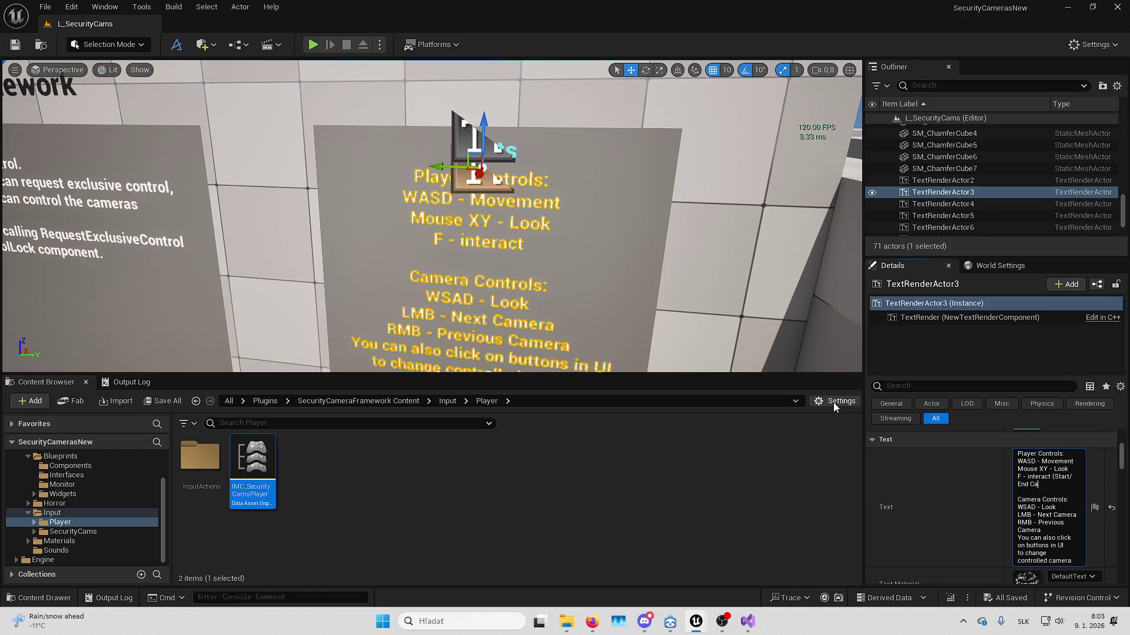
type(")")
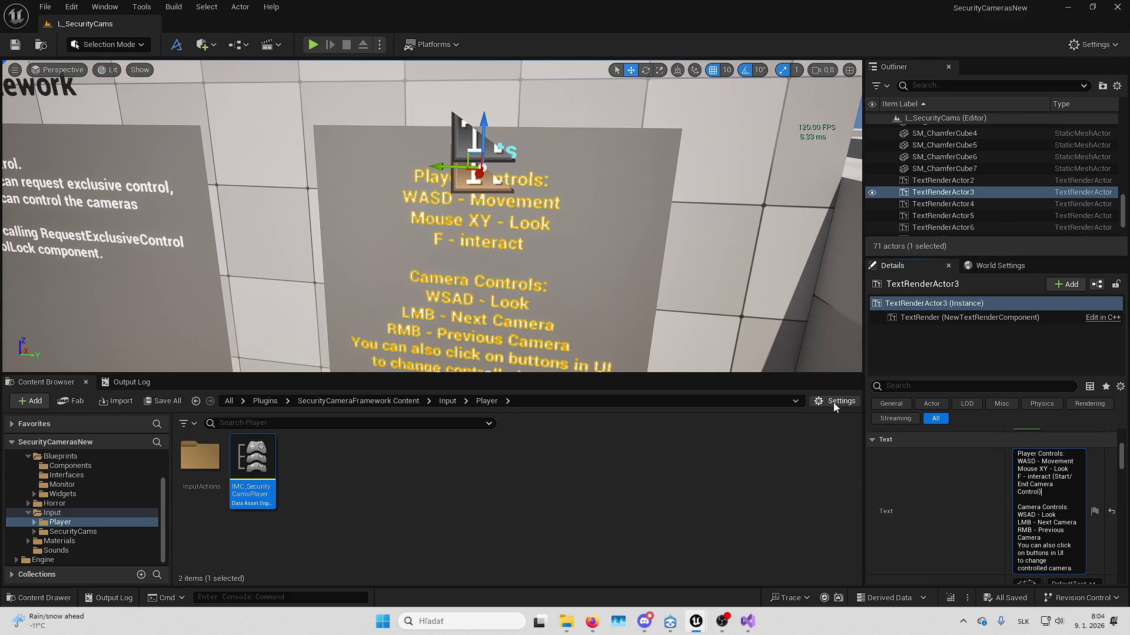
key("Return")
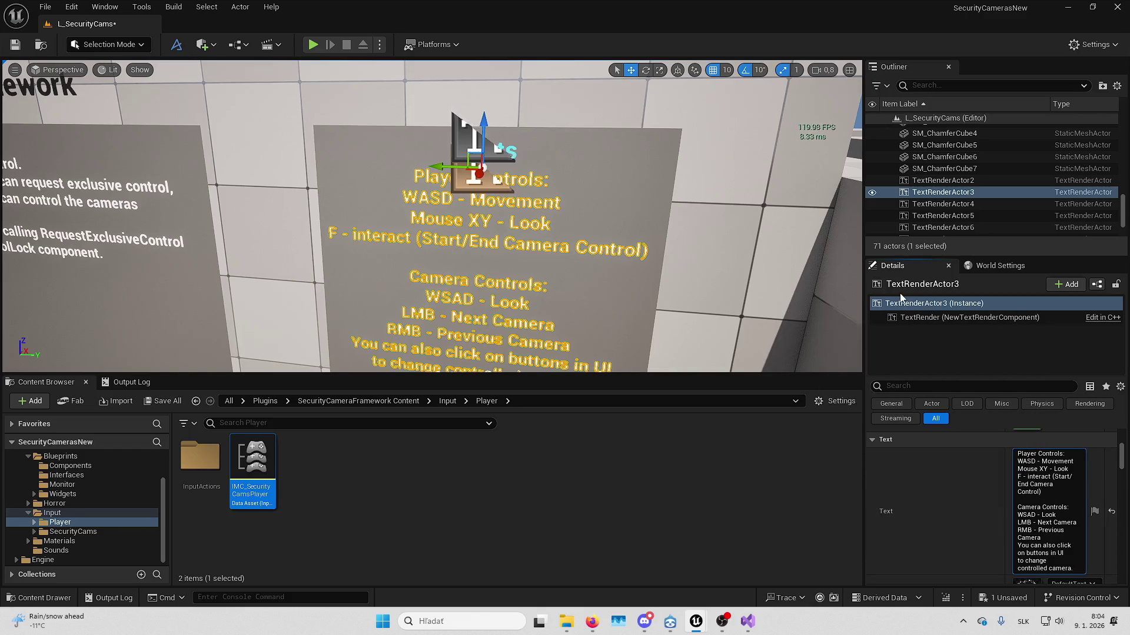
key("shift+Return")
type("Camera")
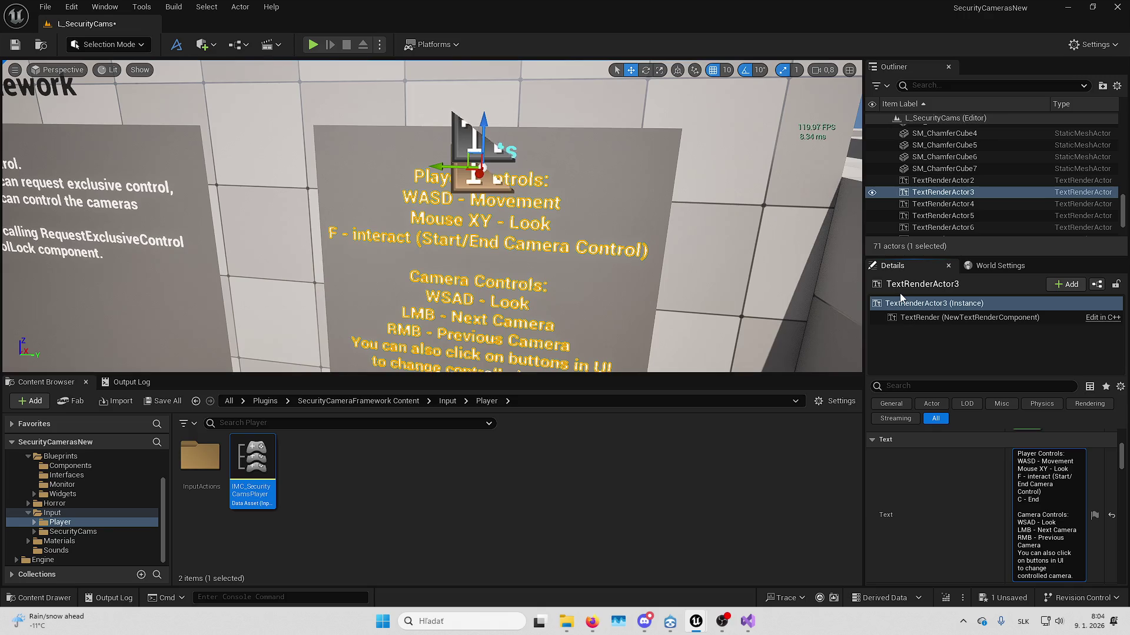
type(" Control")
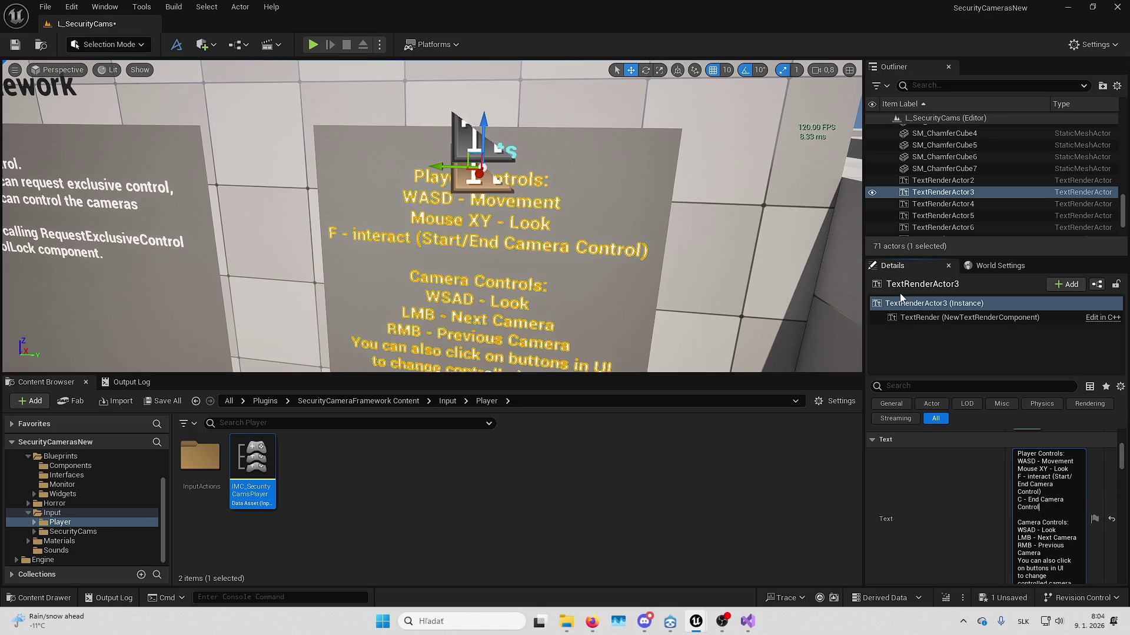
key("Return")
- Adjust the view and reselect the controls text on the sign
left_click_drag(823, 218, 806, 212)
key("Escape")
left_click_drag(539, 187, 539, 187)
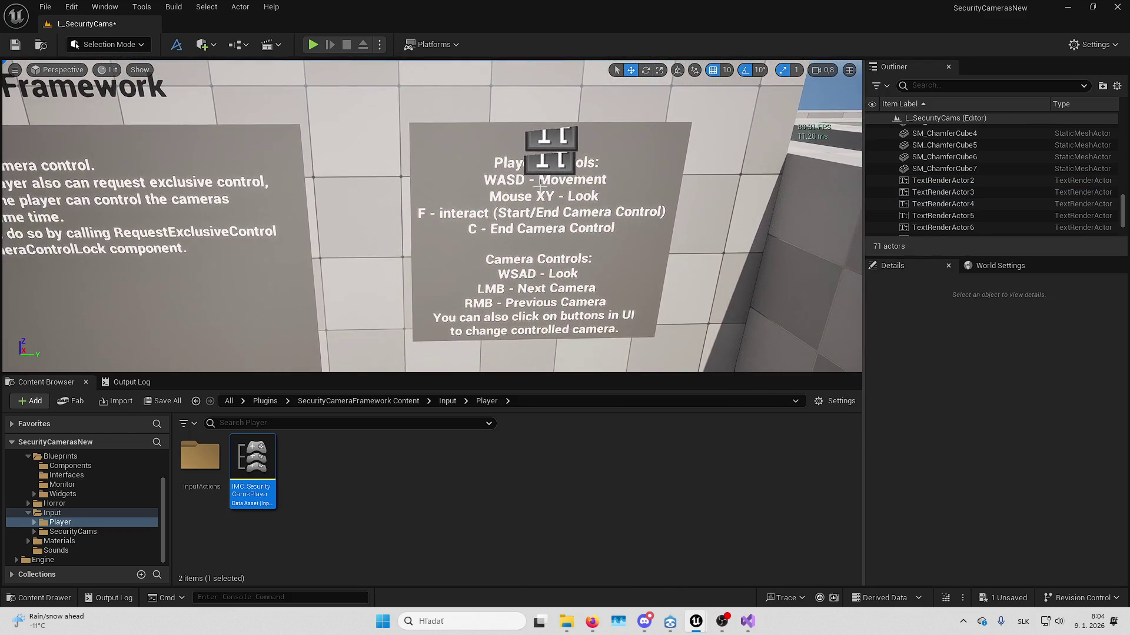
left_click(544, 171)
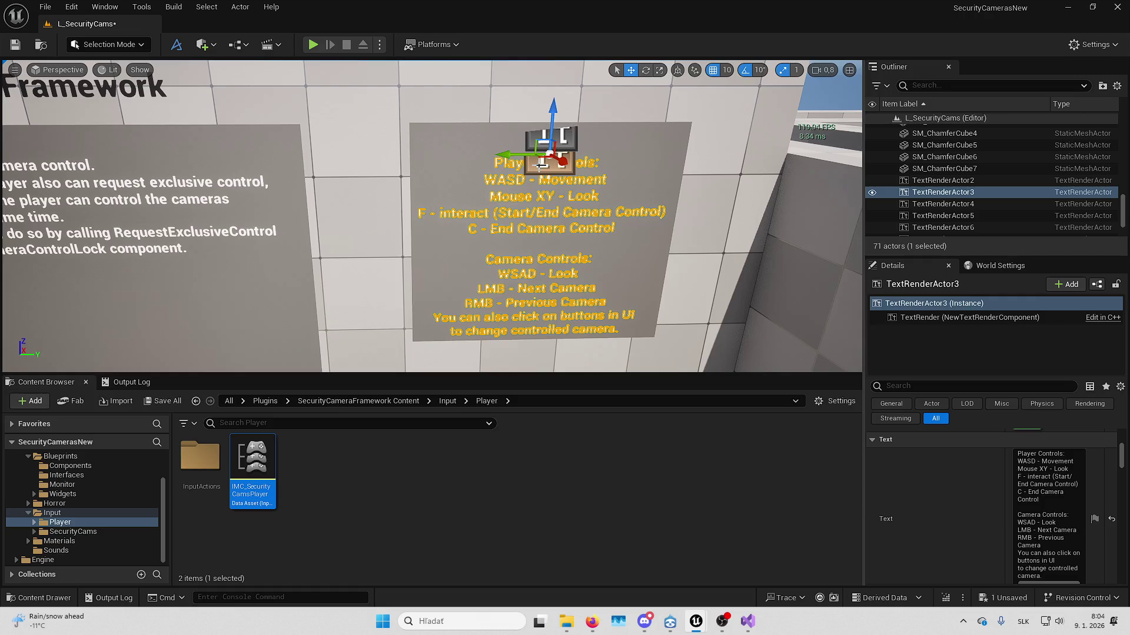
- Set the controls text to Left alignment and move it with the Inputs heading left
scroll(1000, 518, "down", 5)
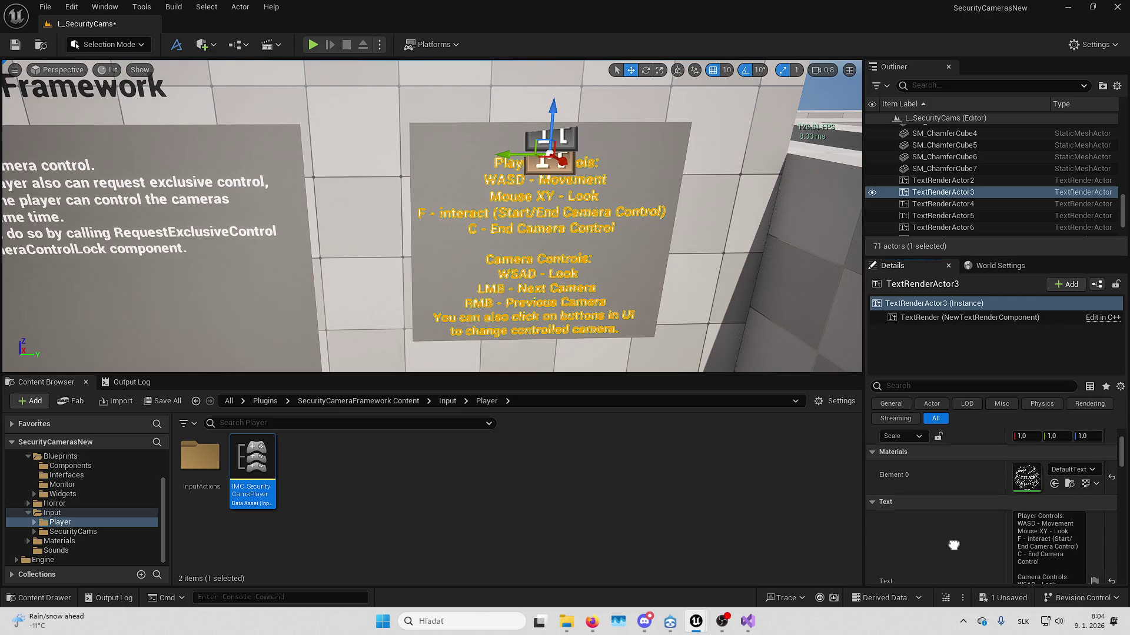
left_click(1040, 525)
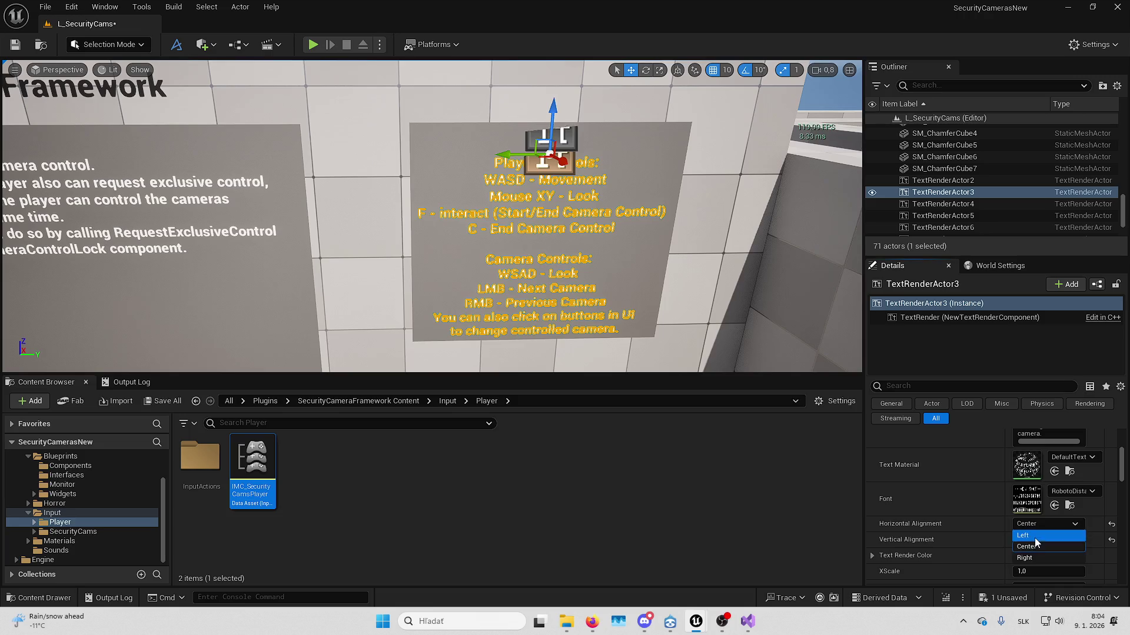
left_click(1038, 537)
left_click(568, 143, "ctrl")
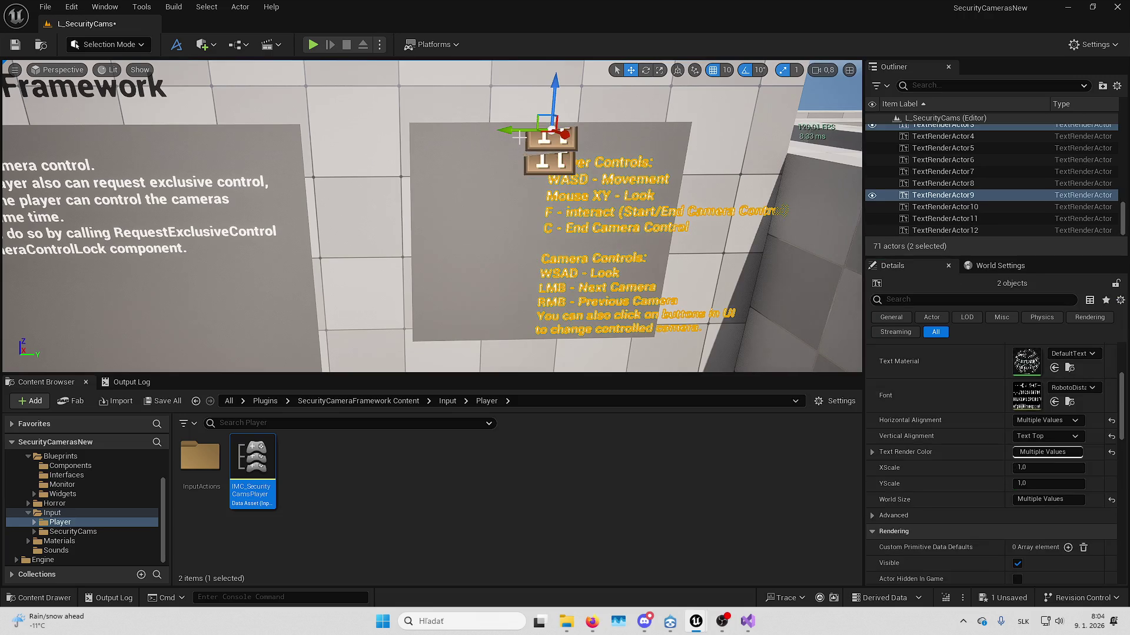
mouse_move(519, 155)
left_mouse_down()
mouse_move(393, 143)
mouse_move(404, 155)
left_mouse_up()
key("Escape")
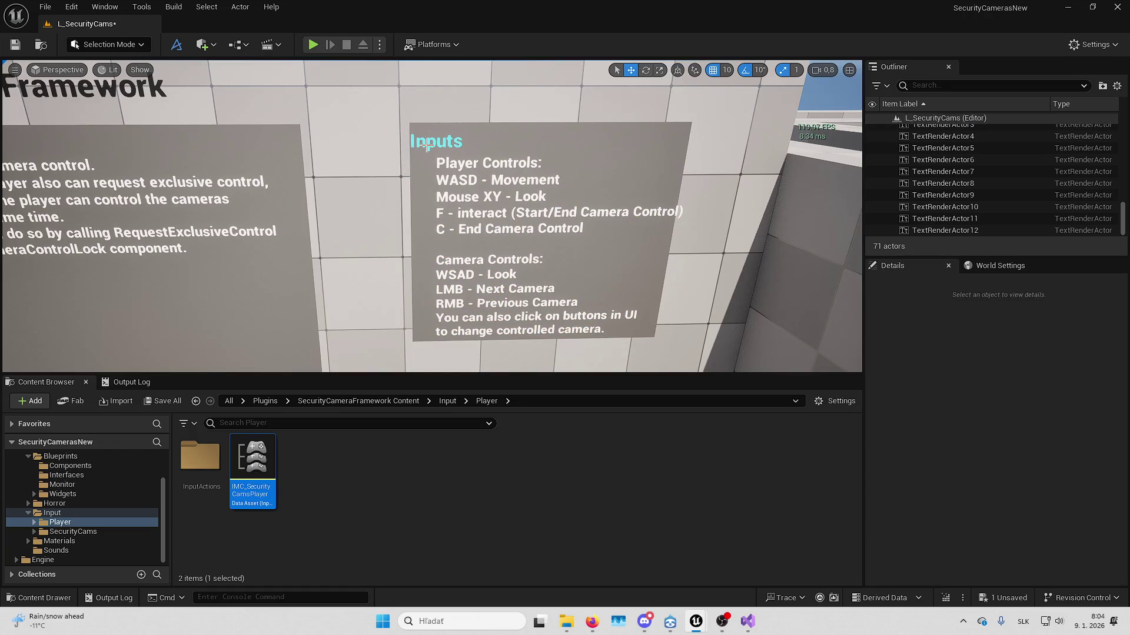
- Shift the controls text and Inputs heading right to sit neatly on the board
left_click(428, 142)
left_click(428, 159, "ctrl")
key("f")
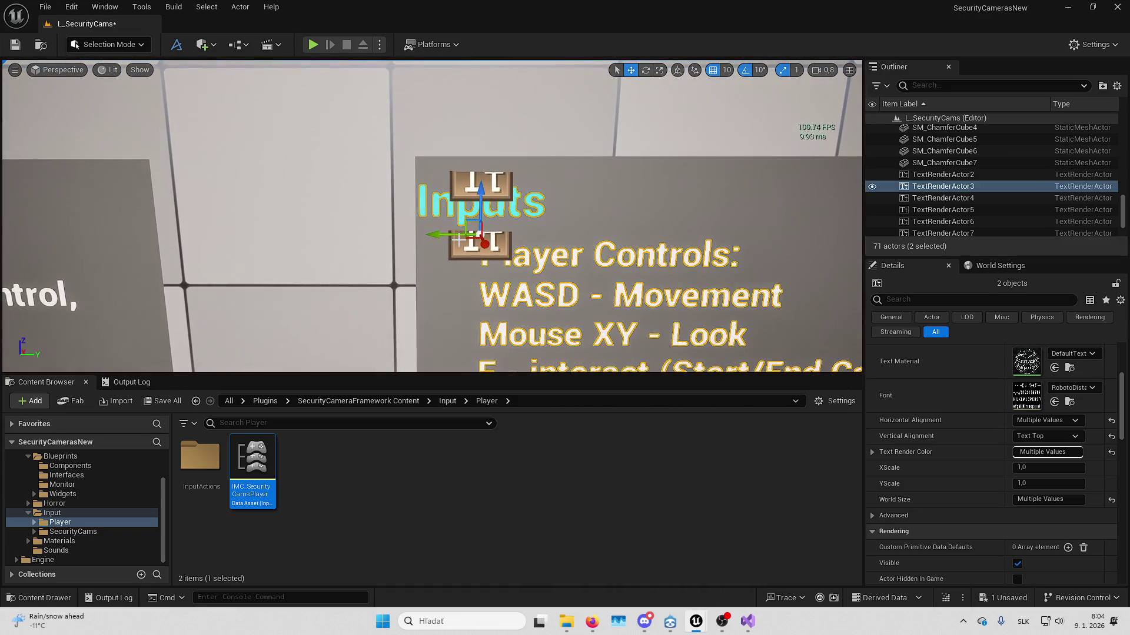
left_click_drag(451, 234, 495, 236)
scroll(486, 236, "down", 5)
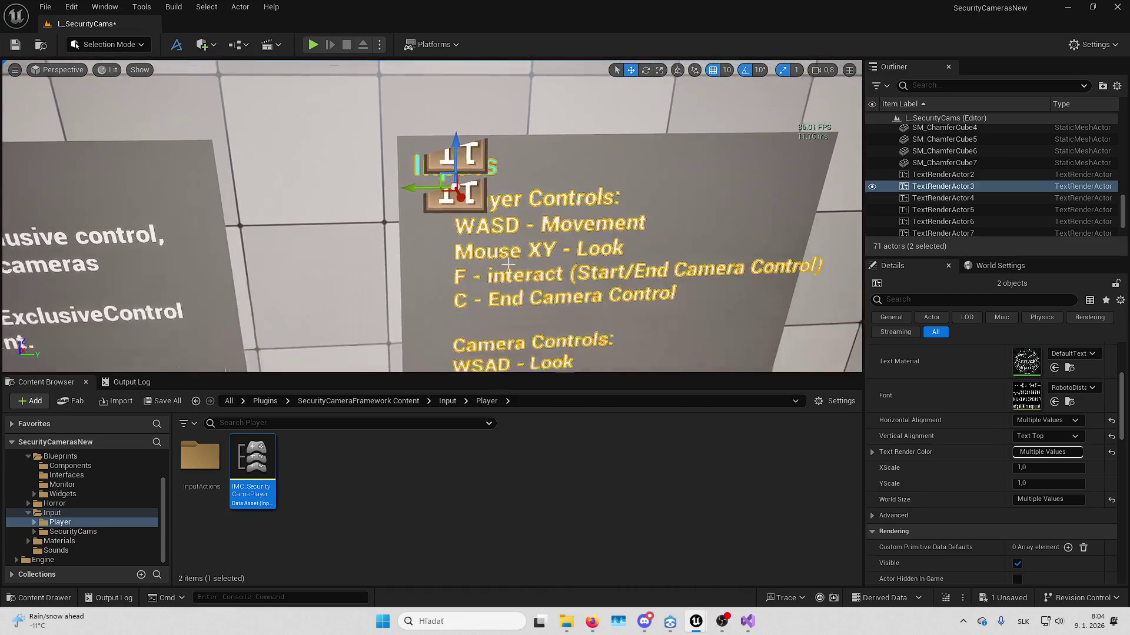
key("Escape")
scroll(432, 216, "down", 10)
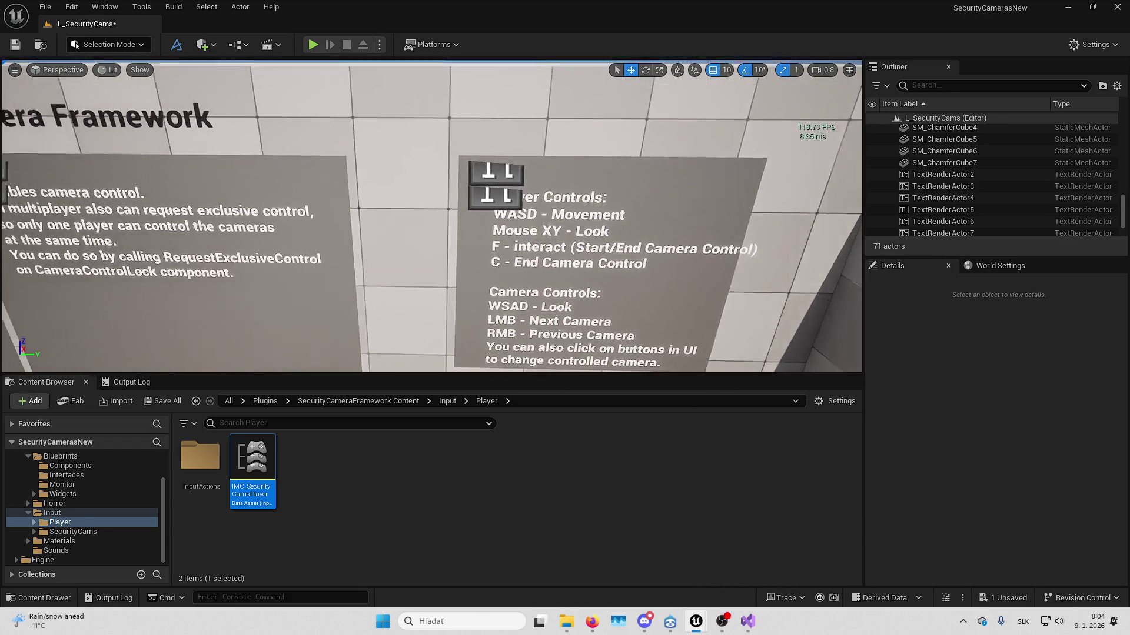
mouse_move(431, 216)
left_mouse_down()
mouse_move(406, 212)
mouse_move(415, 200)
mouse_move(414, 212)
left_mouse_up()
- Select the left sign board, its text and the next boards along the wall
left_click(303, 312)
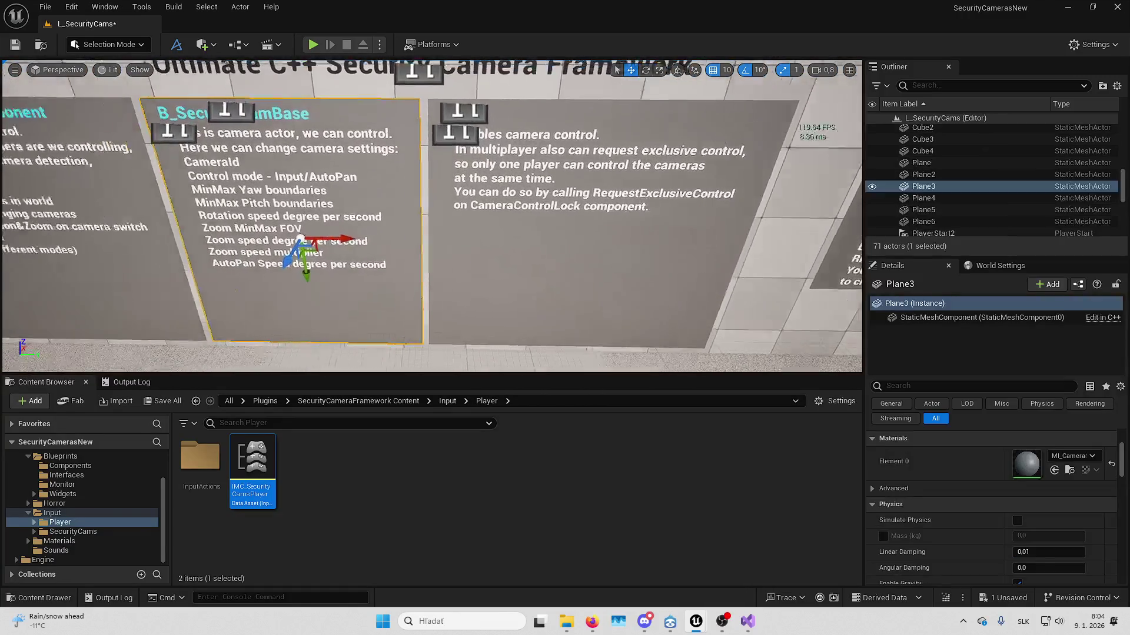
mouse_move(303, 311)
left_mouse_down()
mouse_move(241, 232)
mouse_move(412, 164)
left_mouse_up()
left_click(430, 158)
left_click(412, 177, "ctrl")
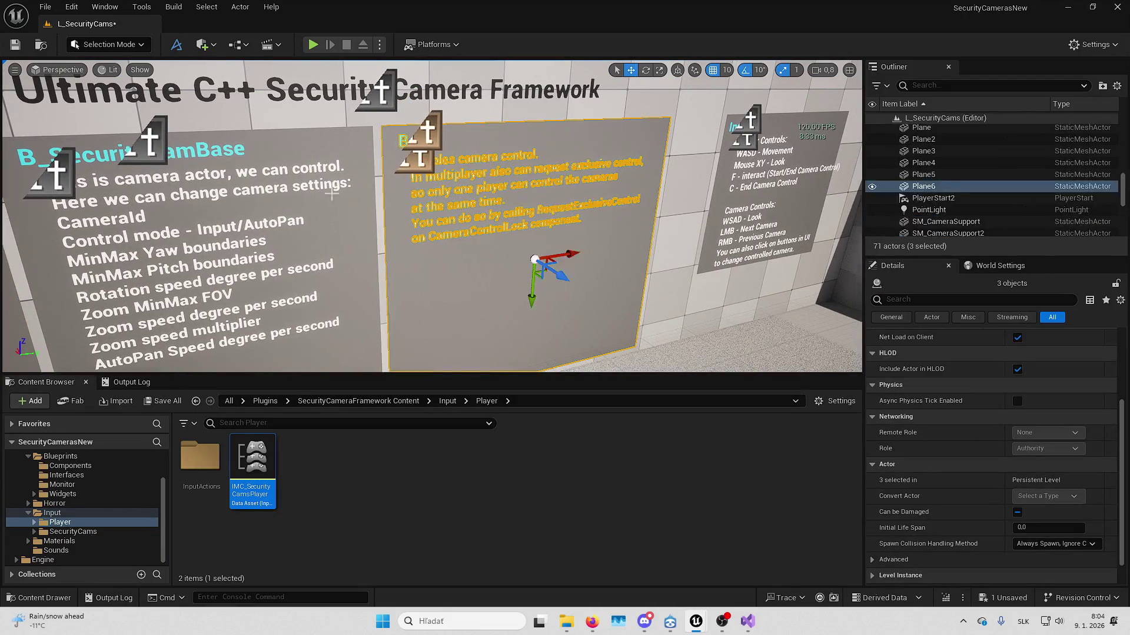
left_click(262, 215, "ctrl")
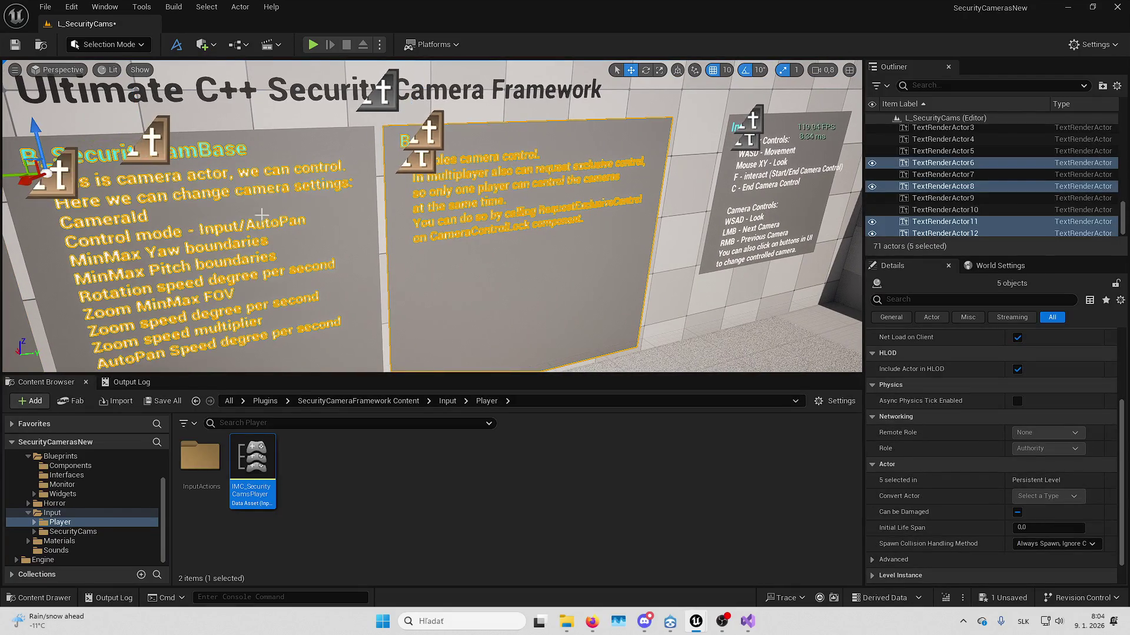
left_click(343, 213, "ctrl")
left_click_drag(342, 213, 318, 176)
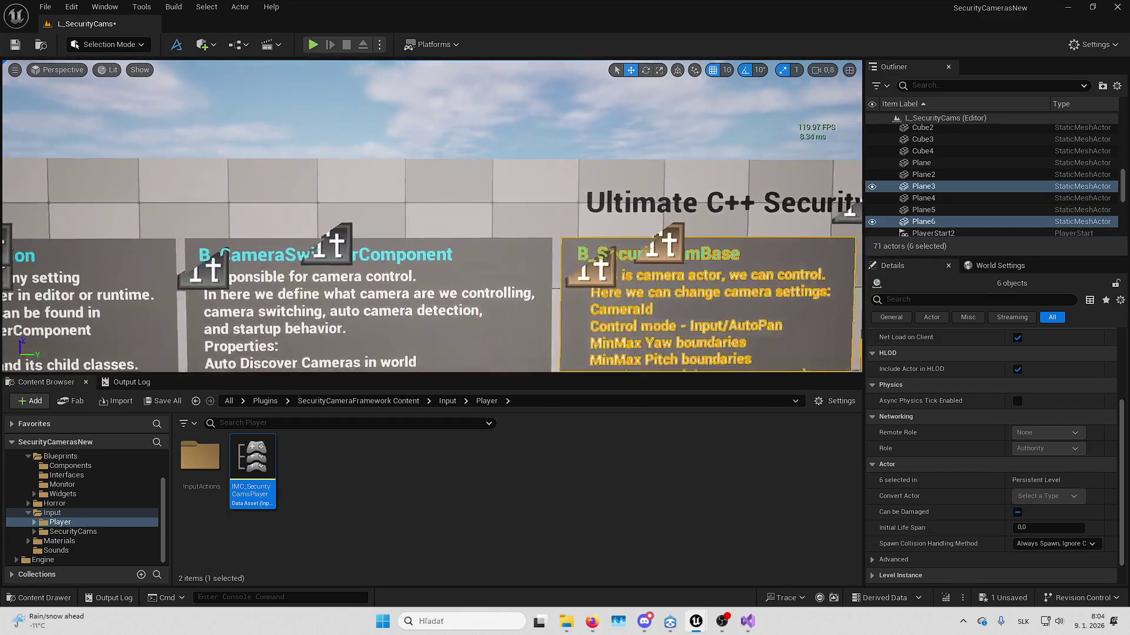
scroll(337, 165, "down", 5)
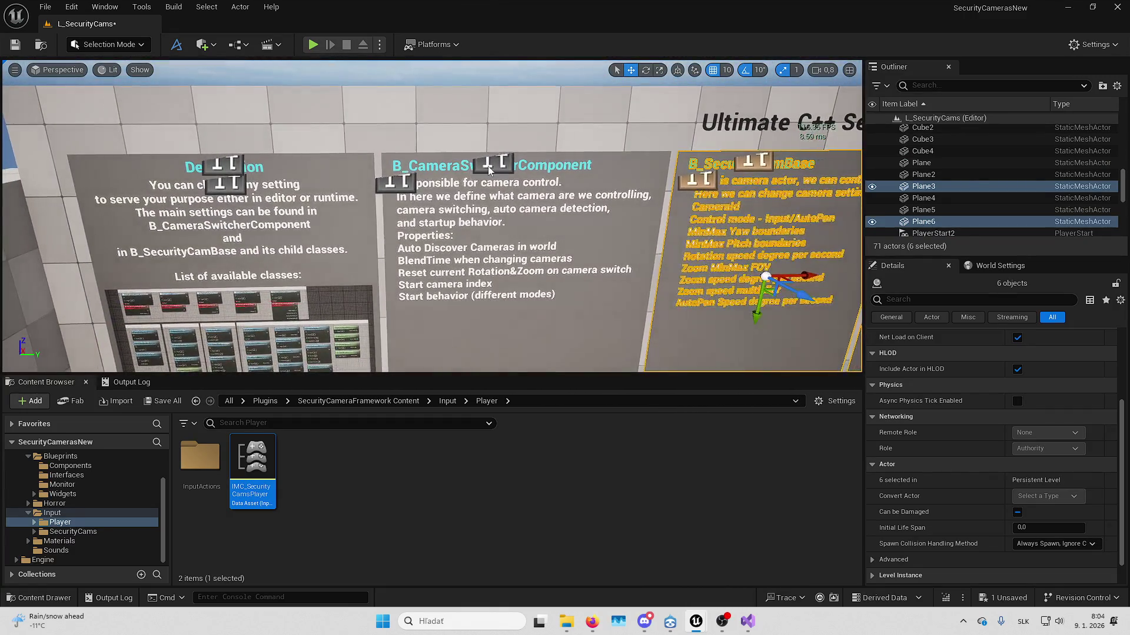
- Add the middle sign and the Description sign, bringing the selection to 13 objects
left_click(488, 170, "ctrl")
left_click_drag(488, 170, 447, 147)
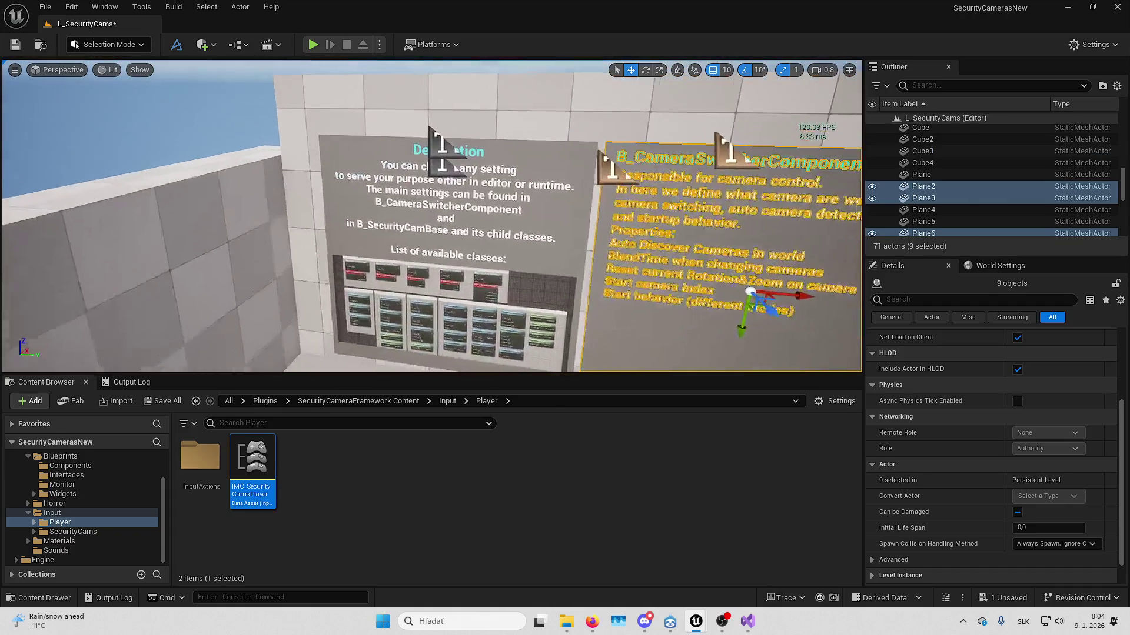
left_click(589, 307, "ctrl")
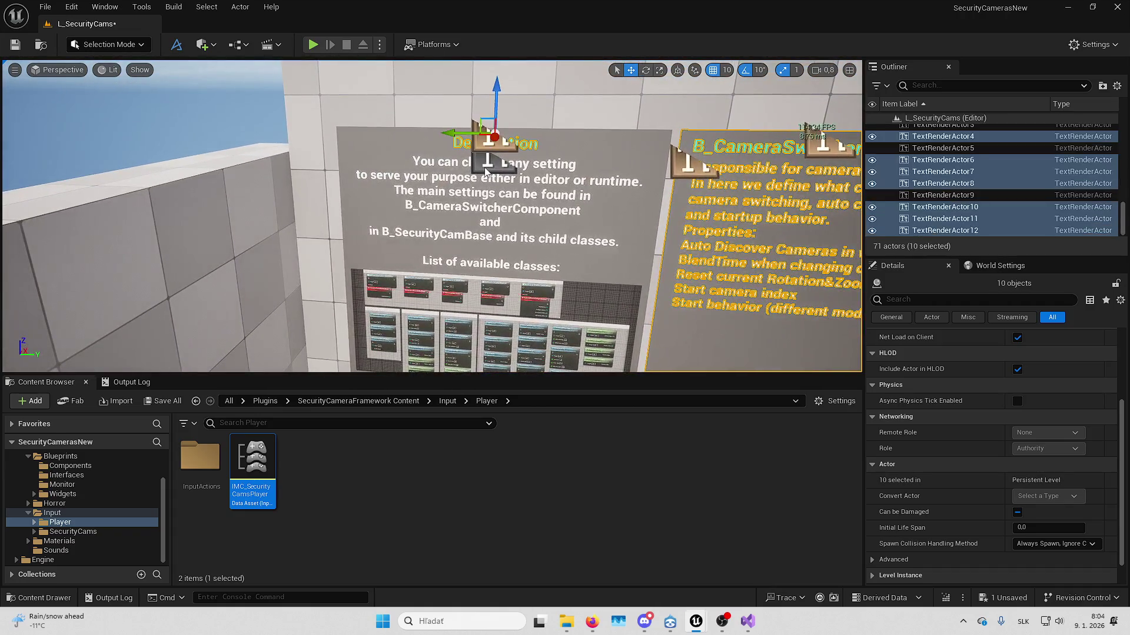
left_click(590, 307, "ctrl")
scroll(566, 265, "down", 3)
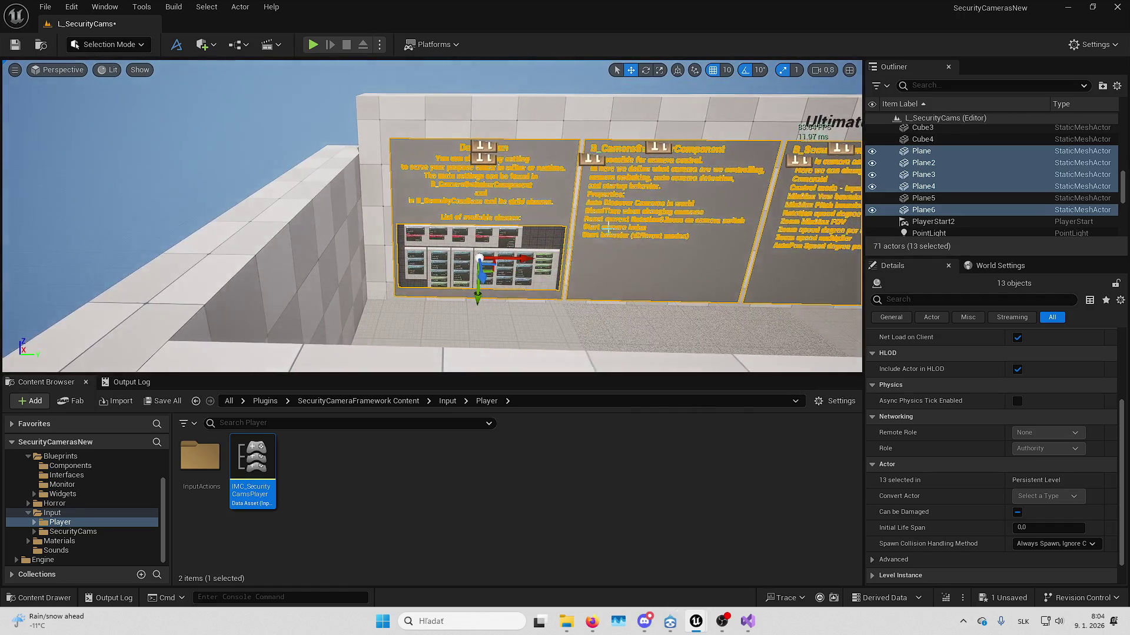
scroll(606, 228, "down", 2)
scroll(606, 229, "up", 2)
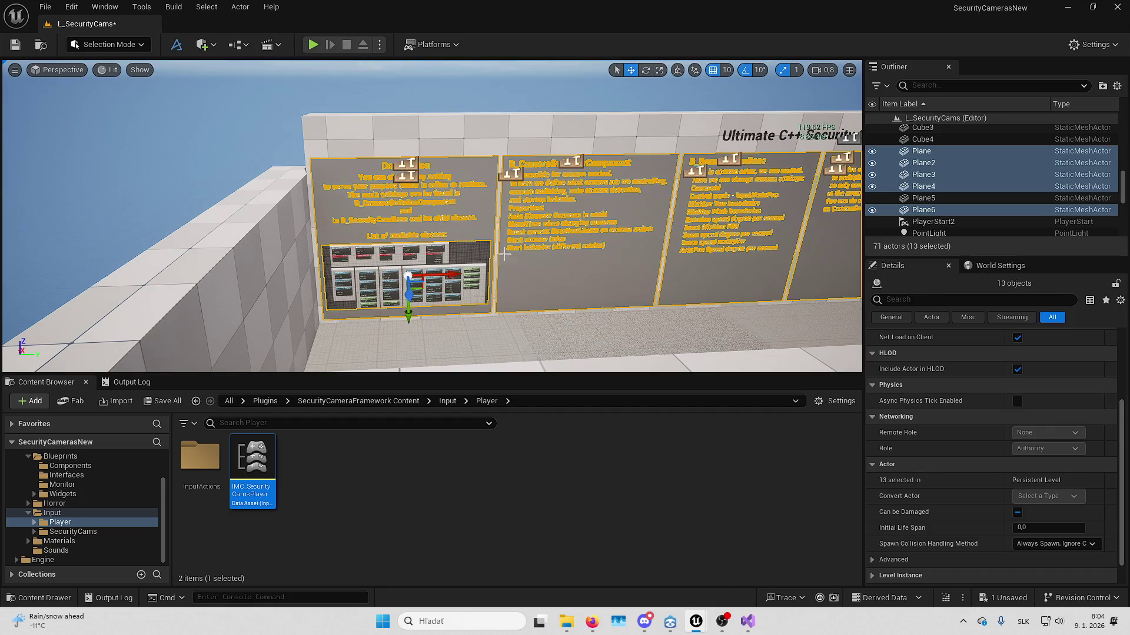
mouse_move(504, 254)
left_mouse_down()
mouse_move(418, 249)
mouse_move(382, 257)
mouse_move(377, 271)
mouse_move(377, 247)
mouse_move(453, 254)
mouse_move(433, 235)
mouse_move(433, 277)
mouse_move(433, 259)
left_mouse_up()
- Set grid snap to 100 and move the left wall SM_Cube3 outward along Y
key("Escape")
left_click(411, 283)
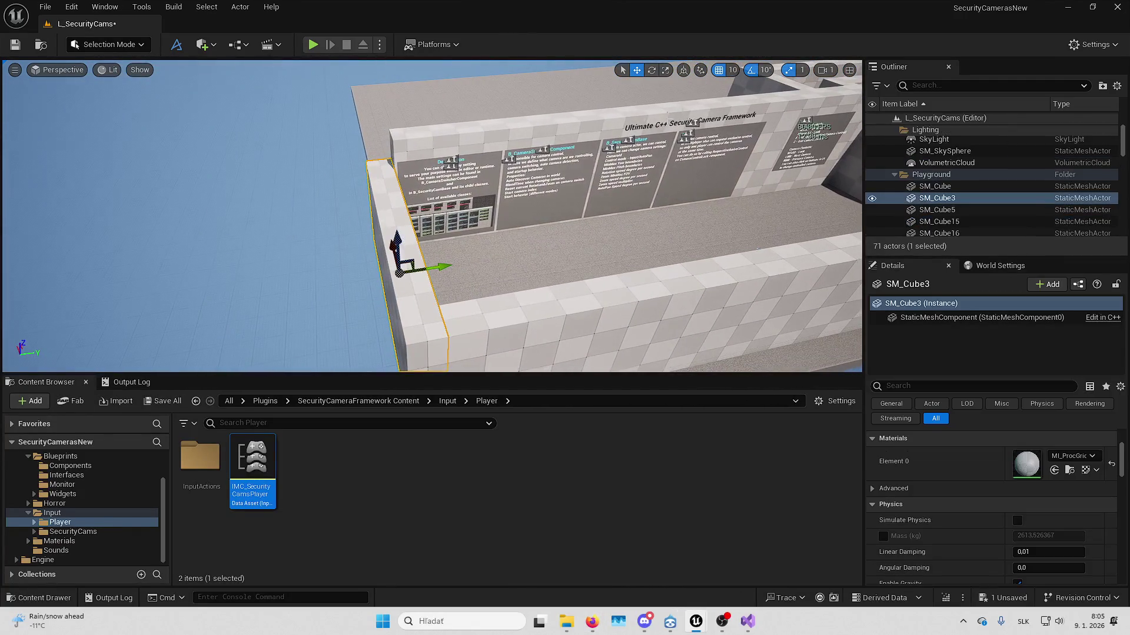
left_click(742, 66)
left_click(732, 71)
left_click(754, 152)
left_click(412, 277)
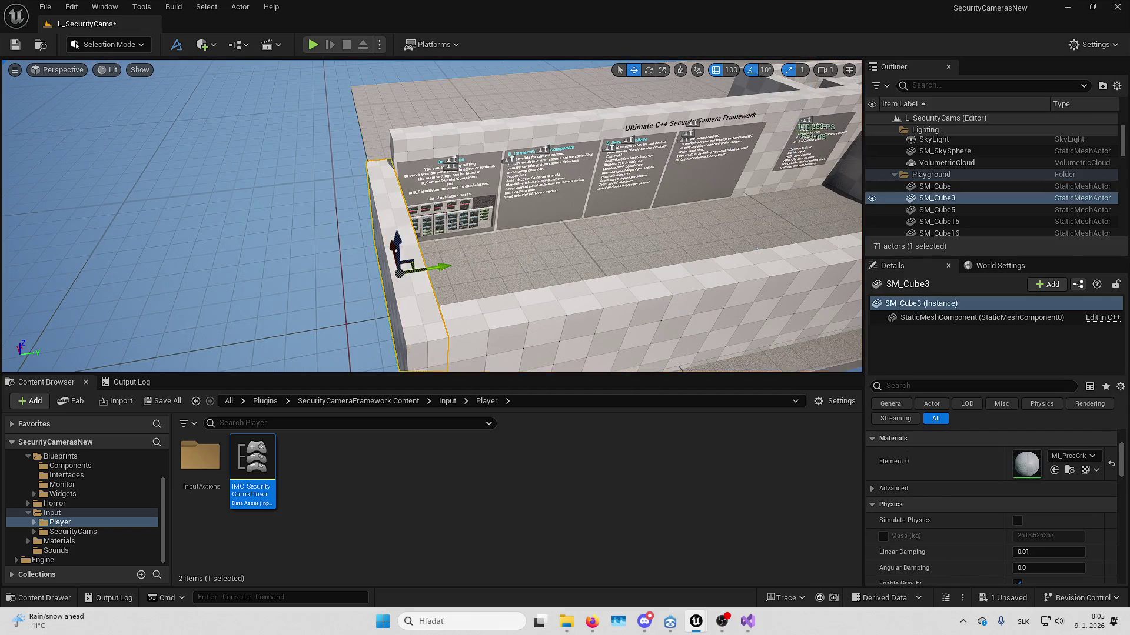
key("f")
left_click_drag(509, 217, 465, 217)
- Scale the info-board wall SM_Cube15 wider at both ends
left_click(765, 153)
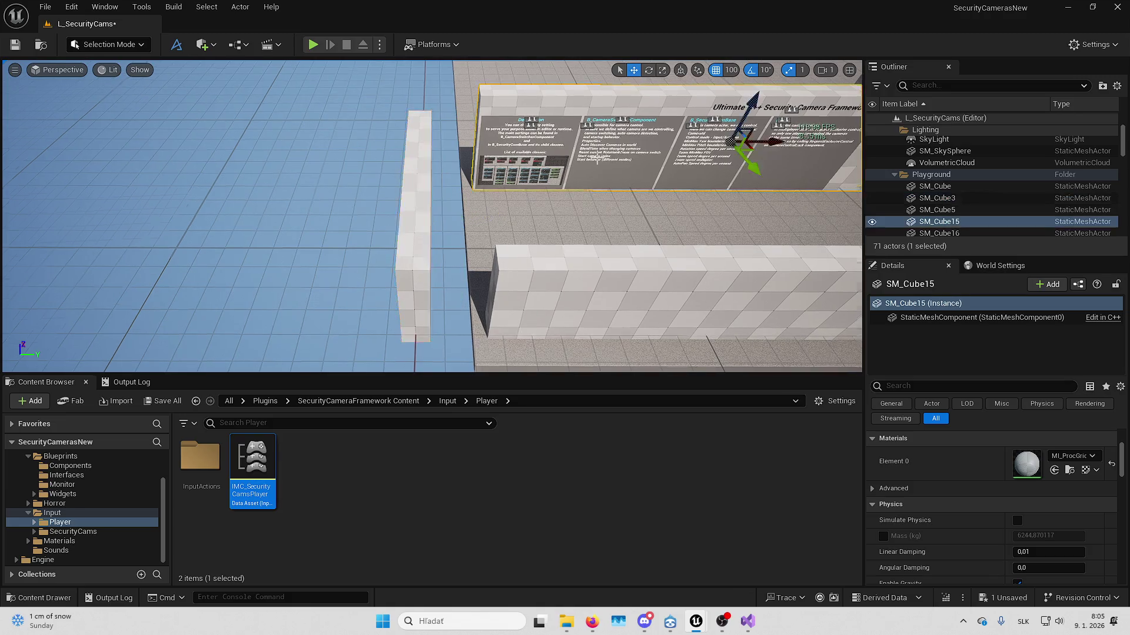
key("f")
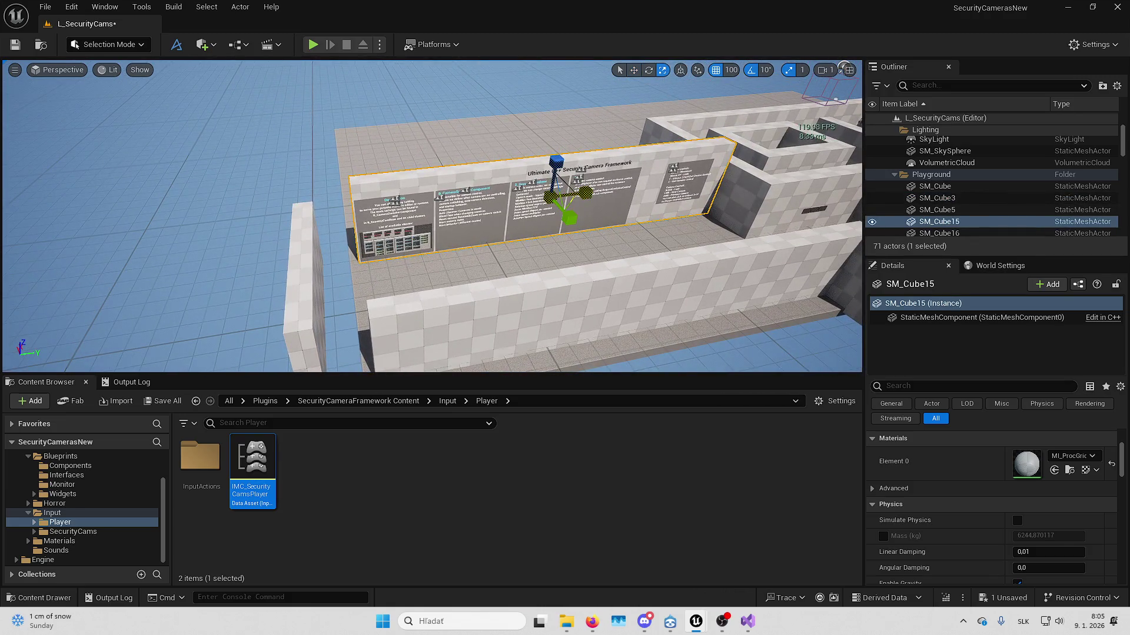
left_click_drag(586, 192, 572, 192)
key("w")
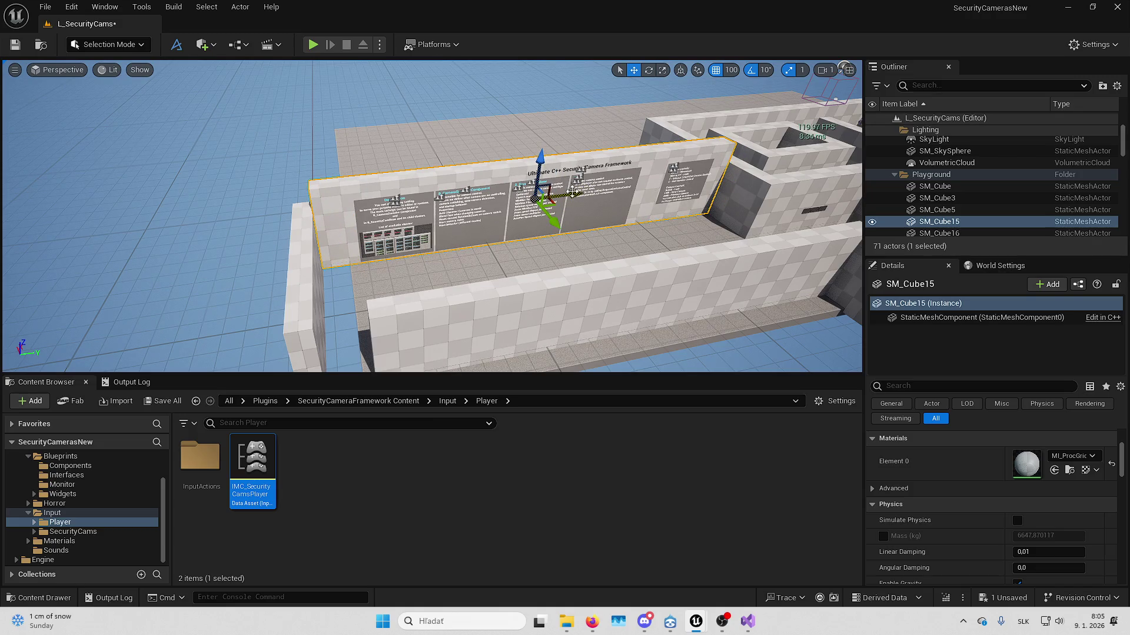
- Stretch the low front wall SM_Cube16 longer, then clear the selection
mouse_move(433, 218)
left_mouse_down()
mouse_move(388, 221)
mouse_move(430, 218)
mouse_move(430, 256)
left_mouse_up()
left_click(429, 218)
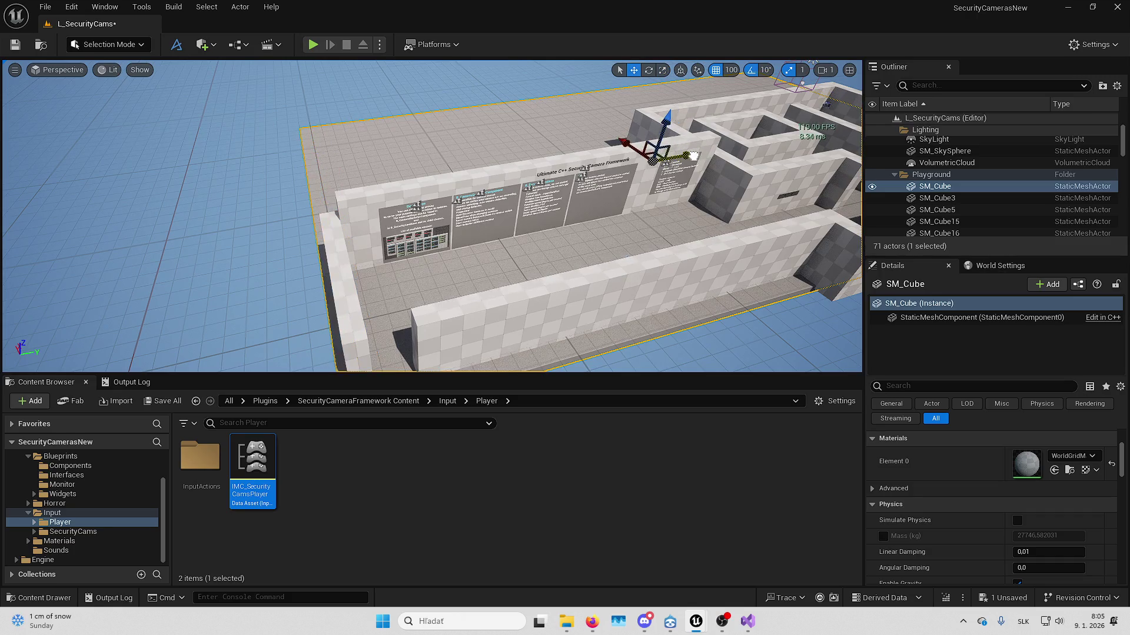
left_click_drag(694, 154, 618, 247)
left_click(596, 253)
key("r")
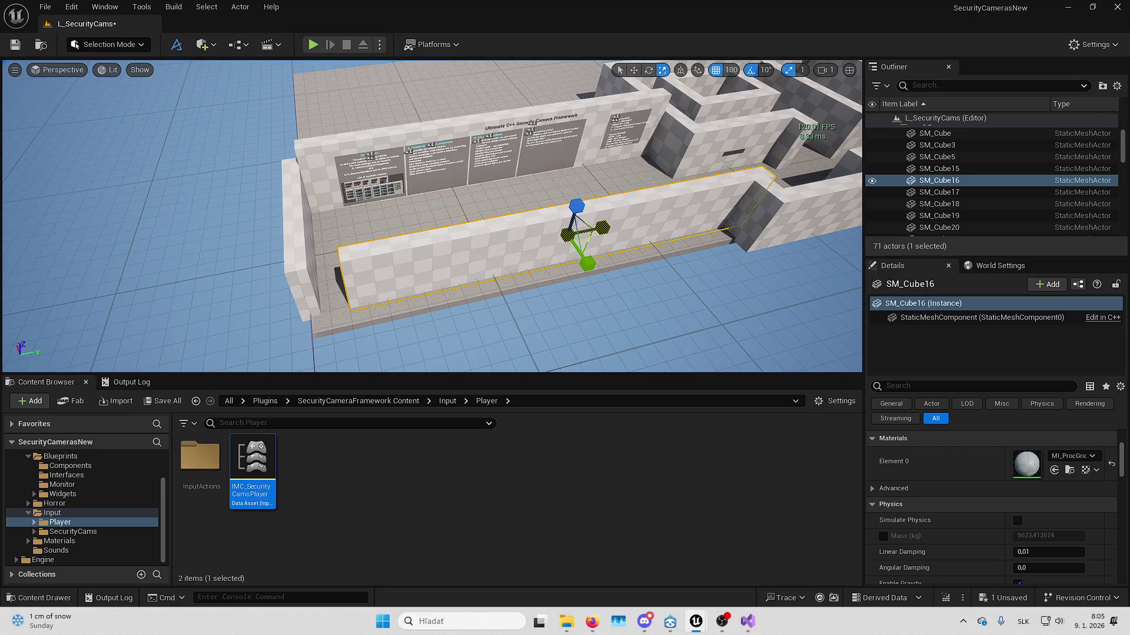
key("w")
left_click_drag(602, 228, 574, 173)
key("Escape")
- Select the left and middle boards plus the B_SecurityCamBase title and body text
left_click(383, 230)
left_click(386, 230, "ctrl")
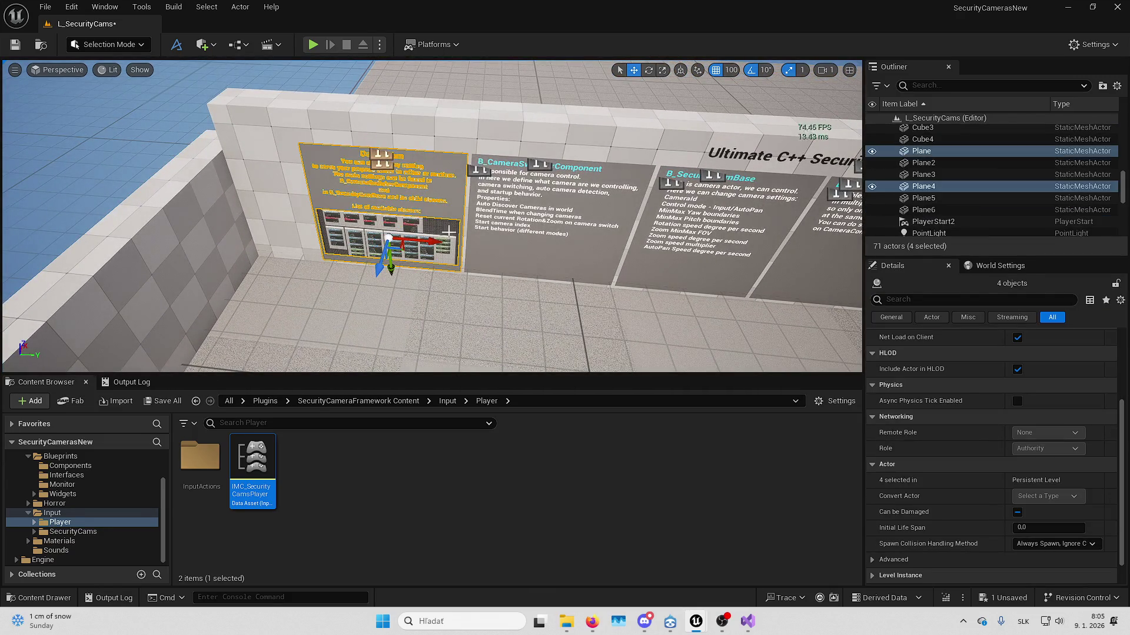
scroll(386, 230, "up", 10)
scroll(498, 228, "down", 5)
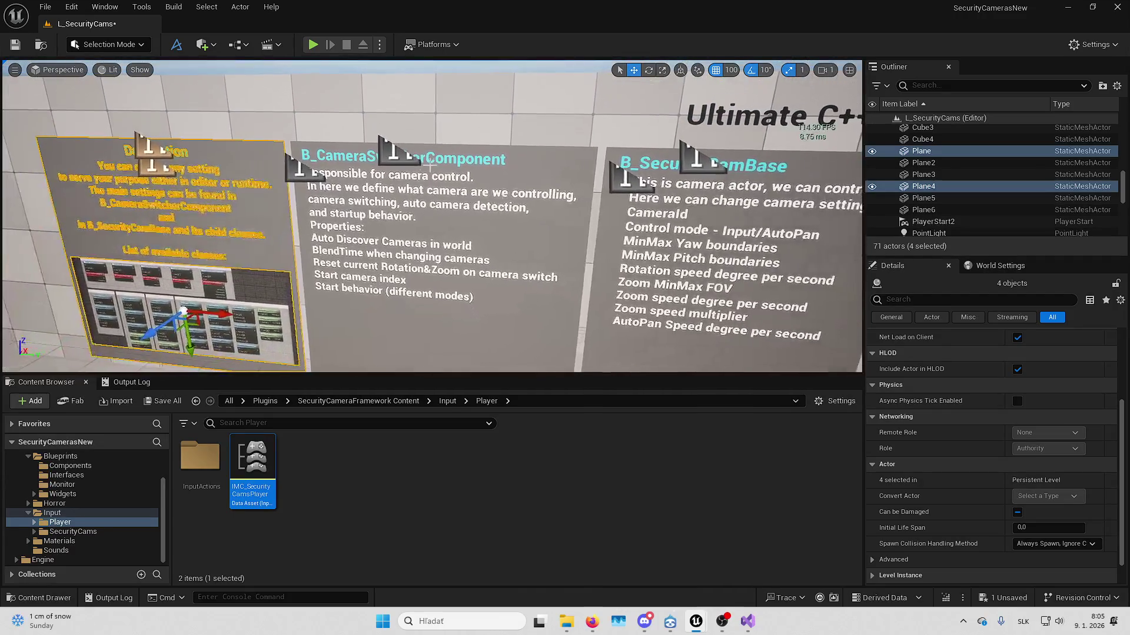
left_click(497, 228, "ctrl")
left_click_drag(497, 229, 500, 158)
left_click(501, 159, "ctrl")
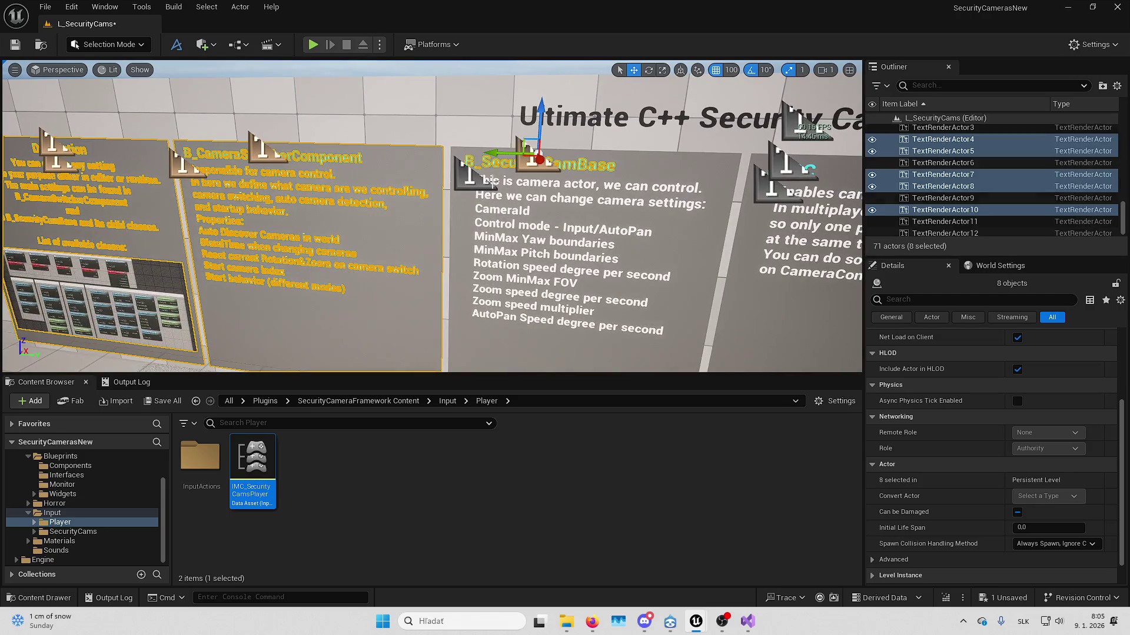
left_click(505, 193, "ctrl")
left_click(620, 235, "ctrl")
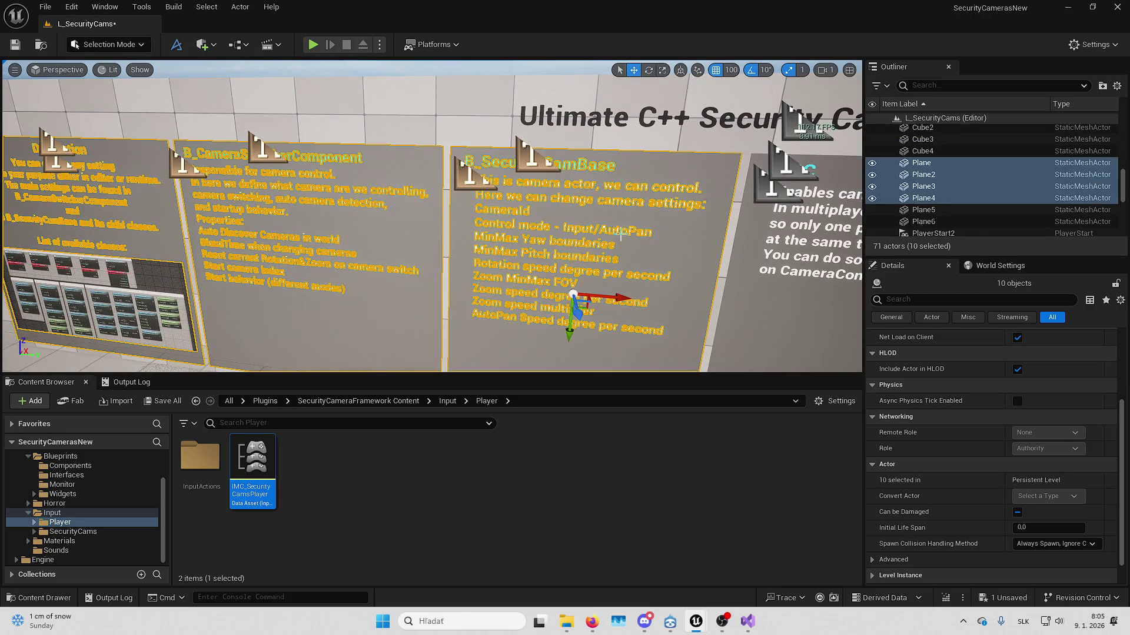
- Add the rightmost board and its text, and slide all selected boards left along Y
key("d")
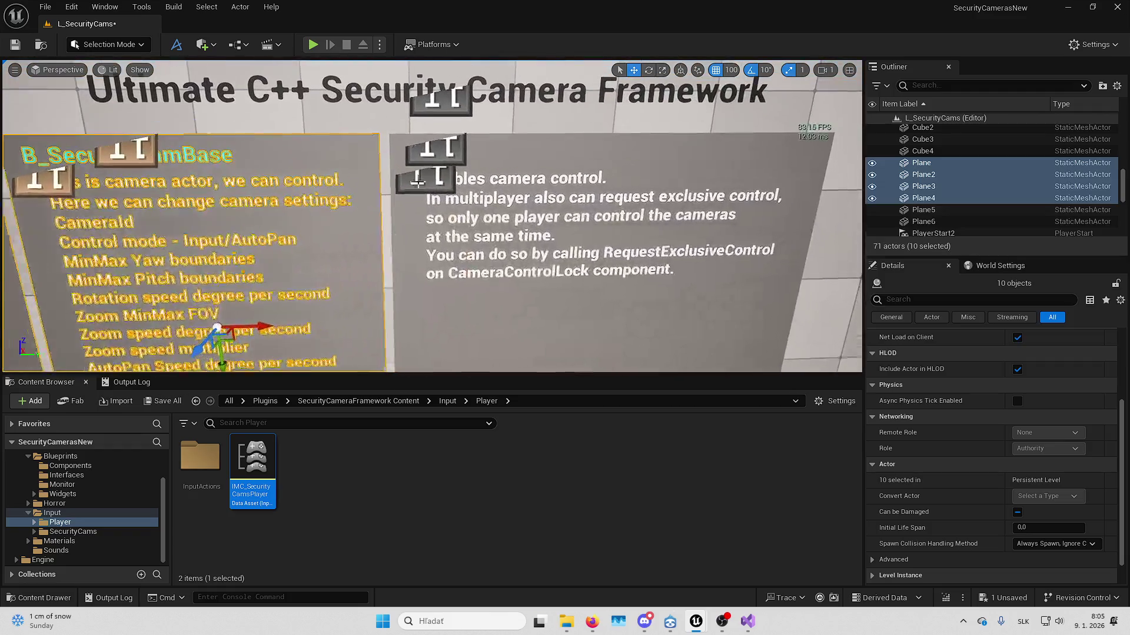
left_click(572, 184, "ctrl")
scroll(572, 184, "down", 10)
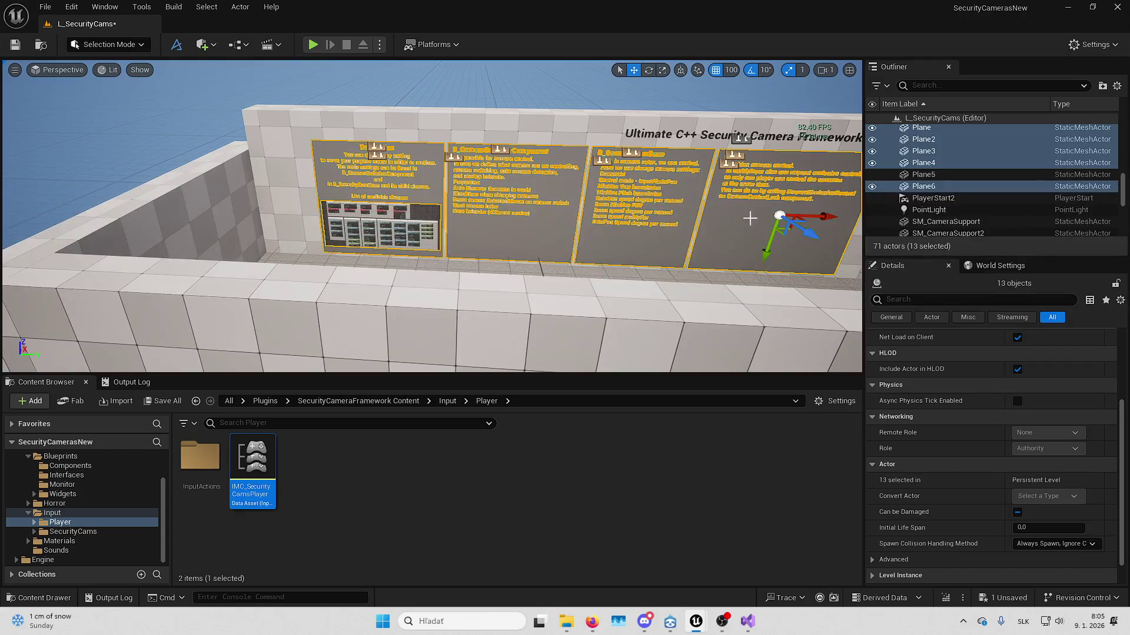
left_click_drag(824, 216, 758, 217)
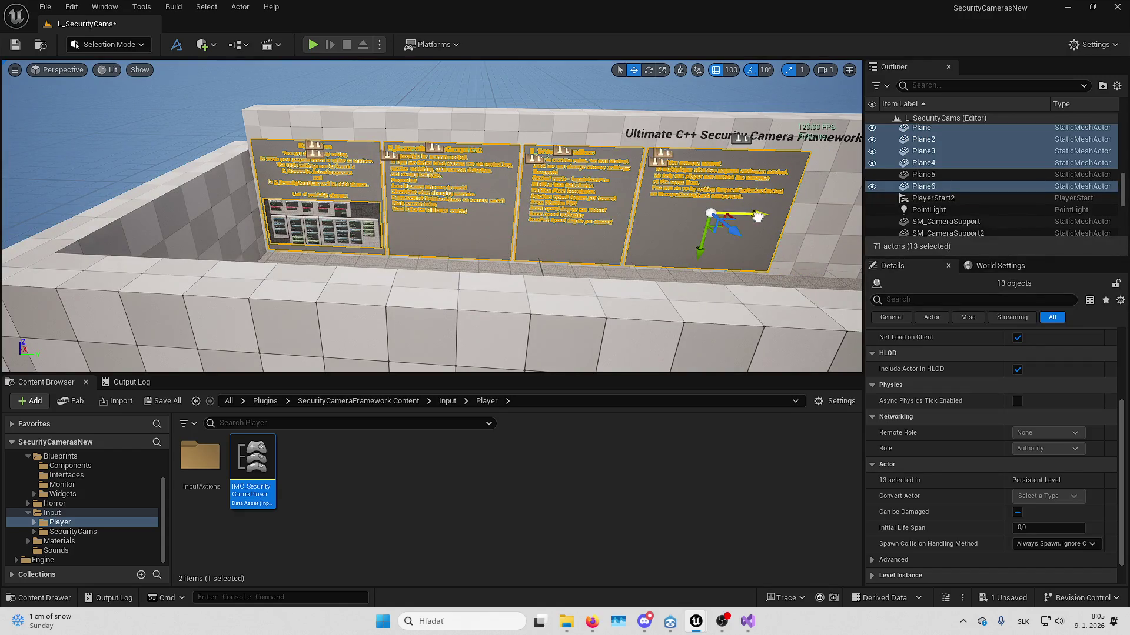
key("w")
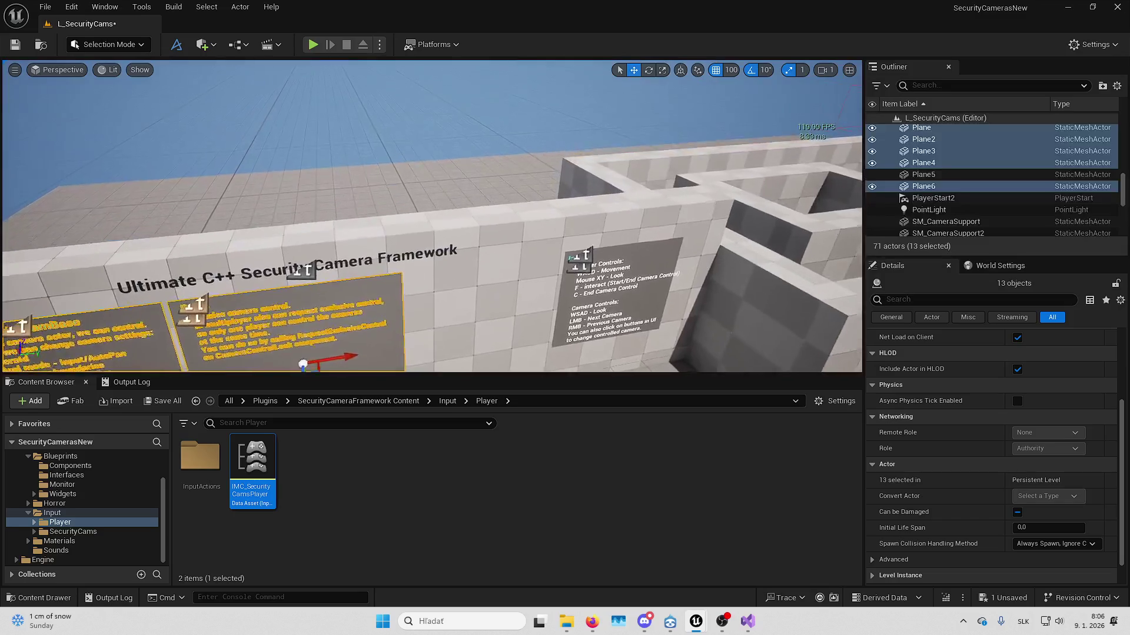
key("Escape")
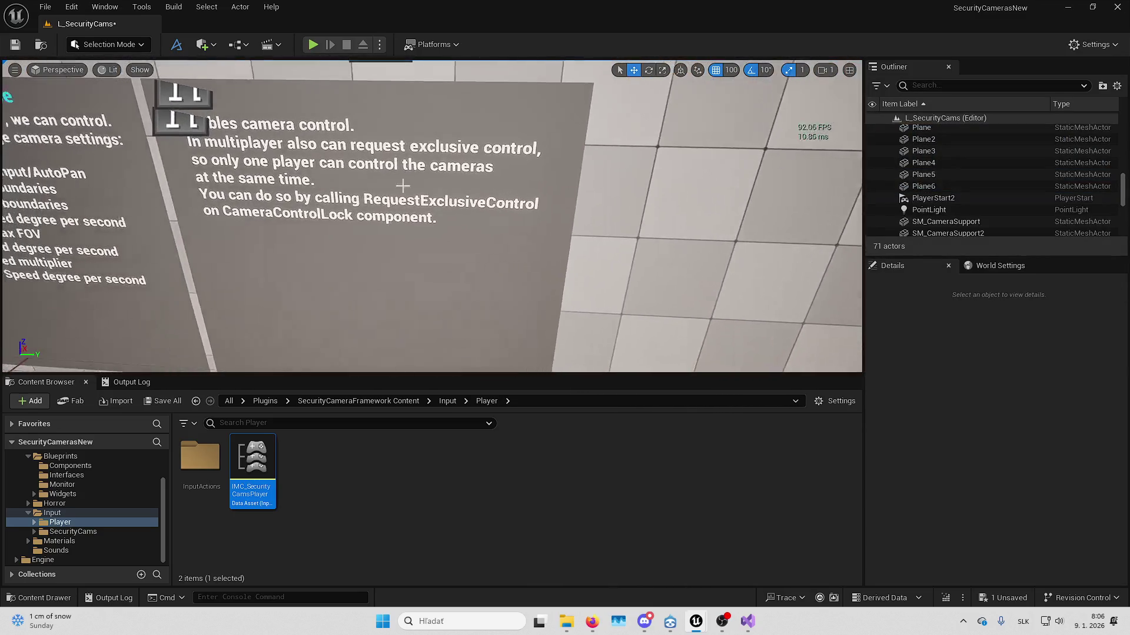
left_click(388, 186)
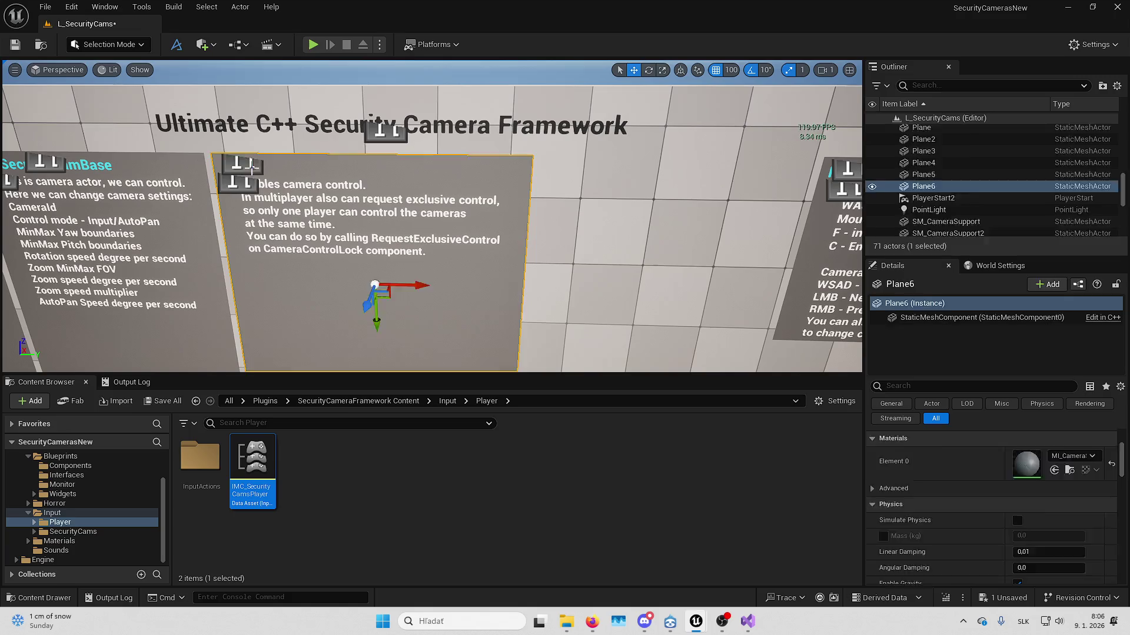
- Alt-drag a copy of the camera-control board and its text, then nudge it with 10 snapping
left_click(241, 182)
left_click(324, 180, "ctrl")
left_click(391, 251, "ctrl")
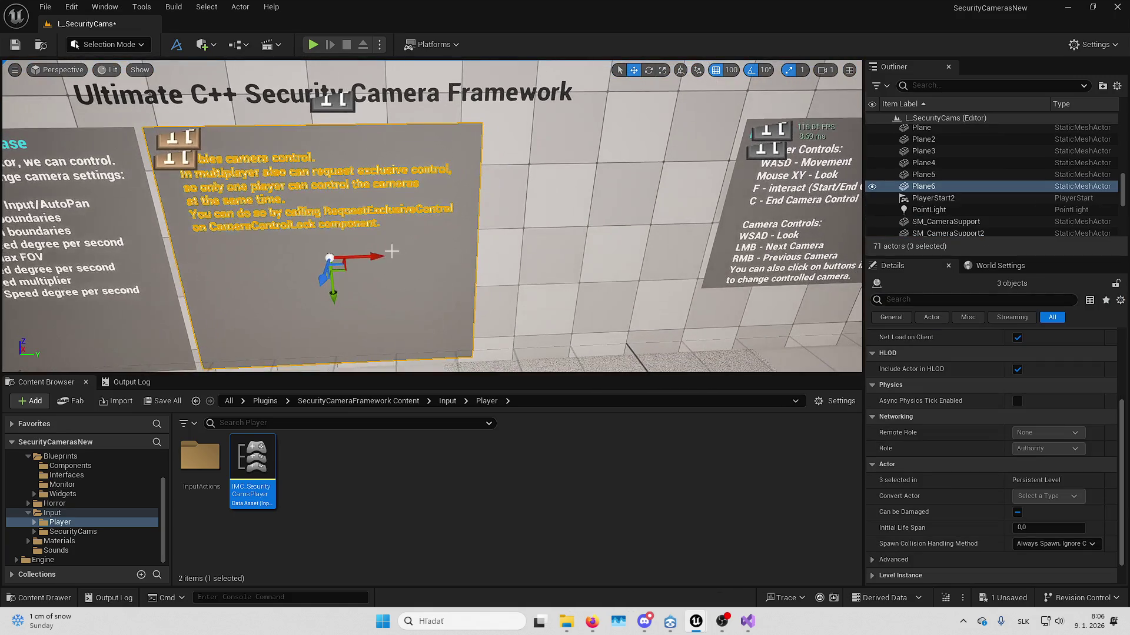
left_click_drag(381, 258, 671, 241, "alt")
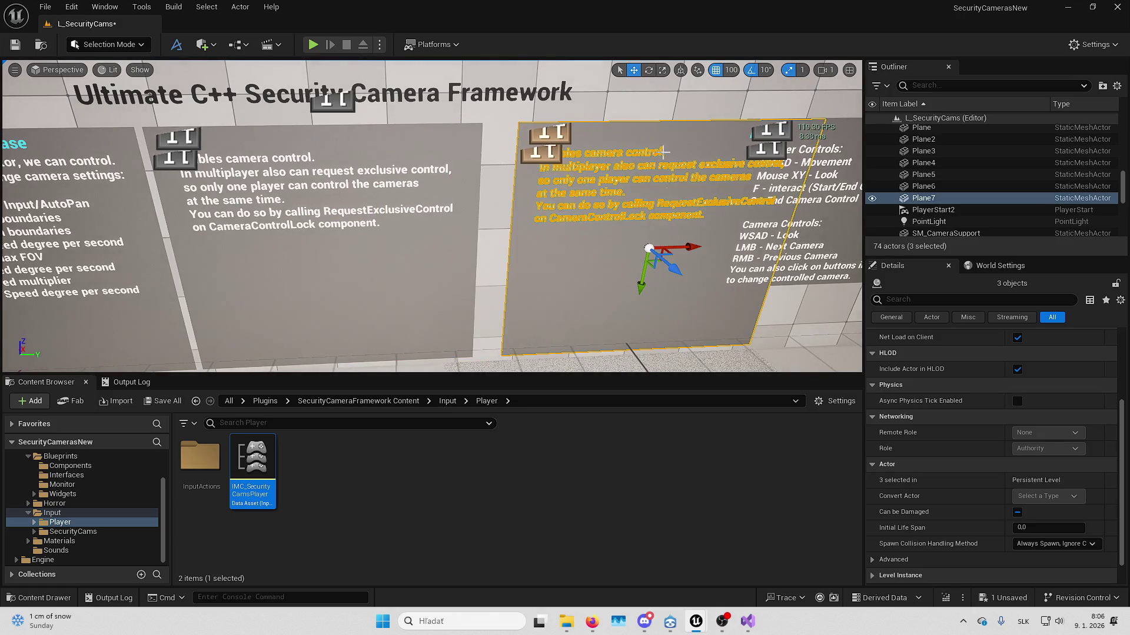
left_click(731, 72)
left_click(744, 131)
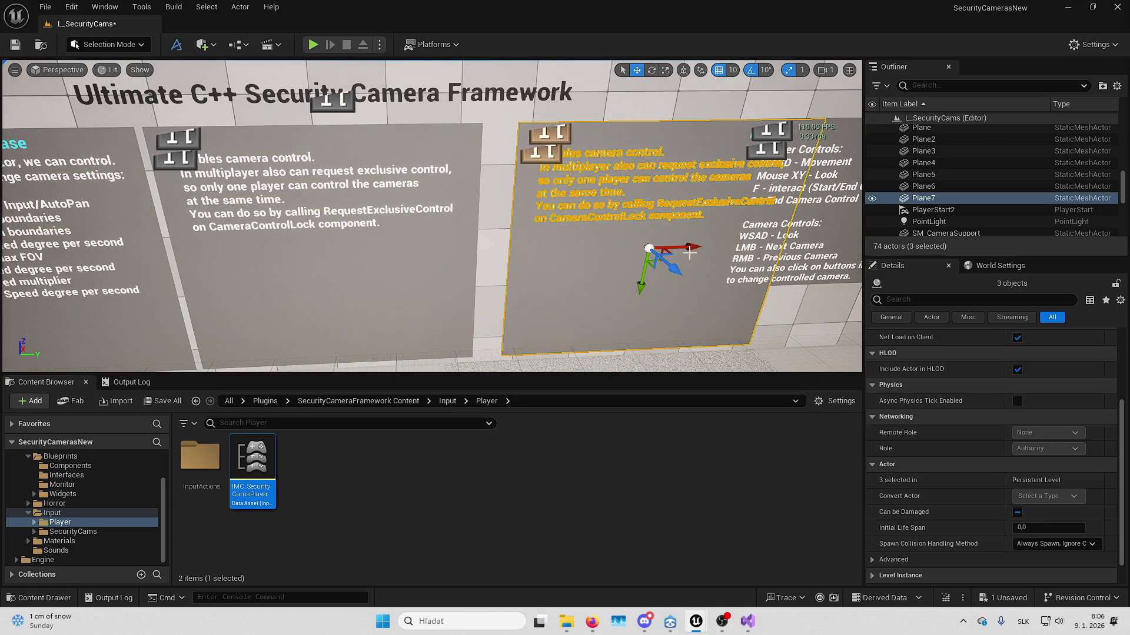
left_click_drag(693, 247, 663, 249)
- Move the Player Controls board further right along the wall
key("d")
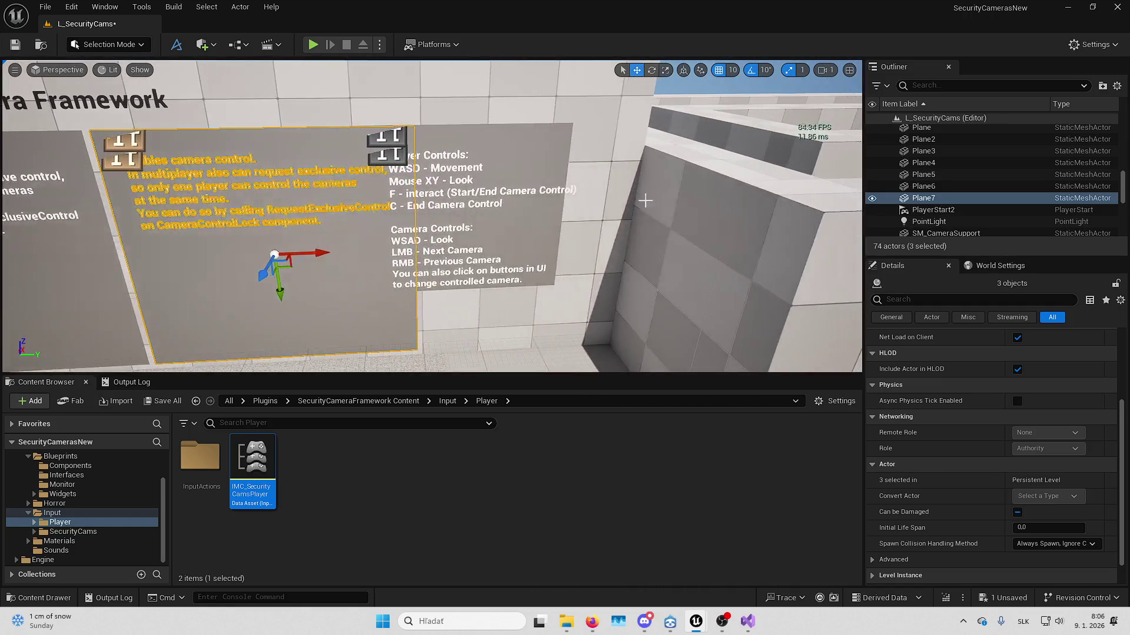
left_click(381, 139)
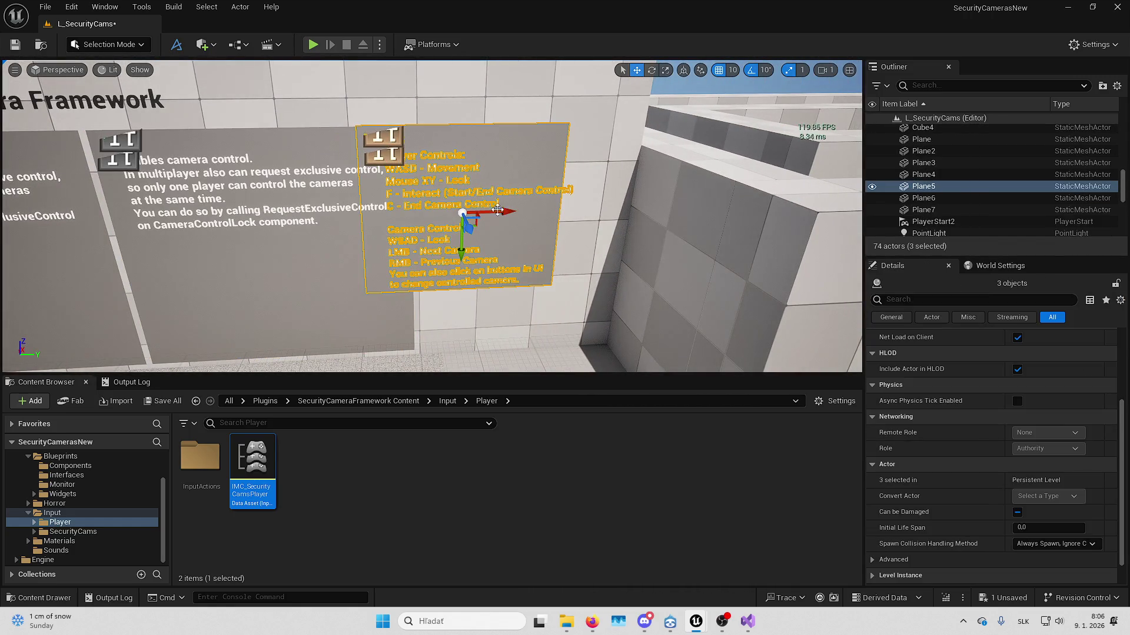
left_click_drag(498, 210, 556, 212)
key("a")
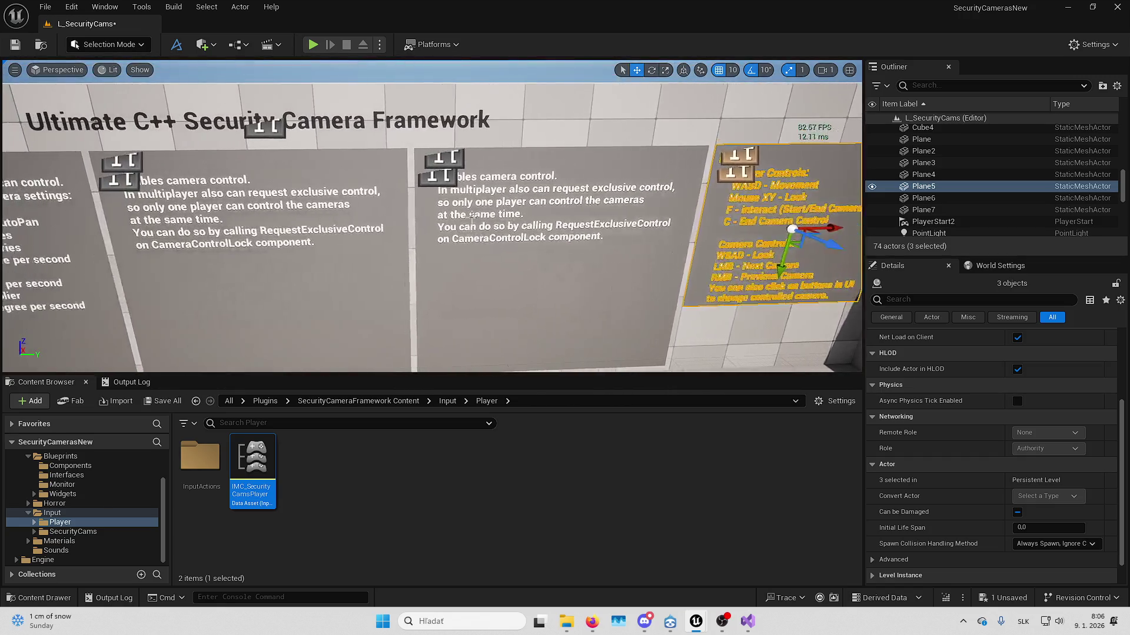
left_click_drag(472, 213, 696, 182)
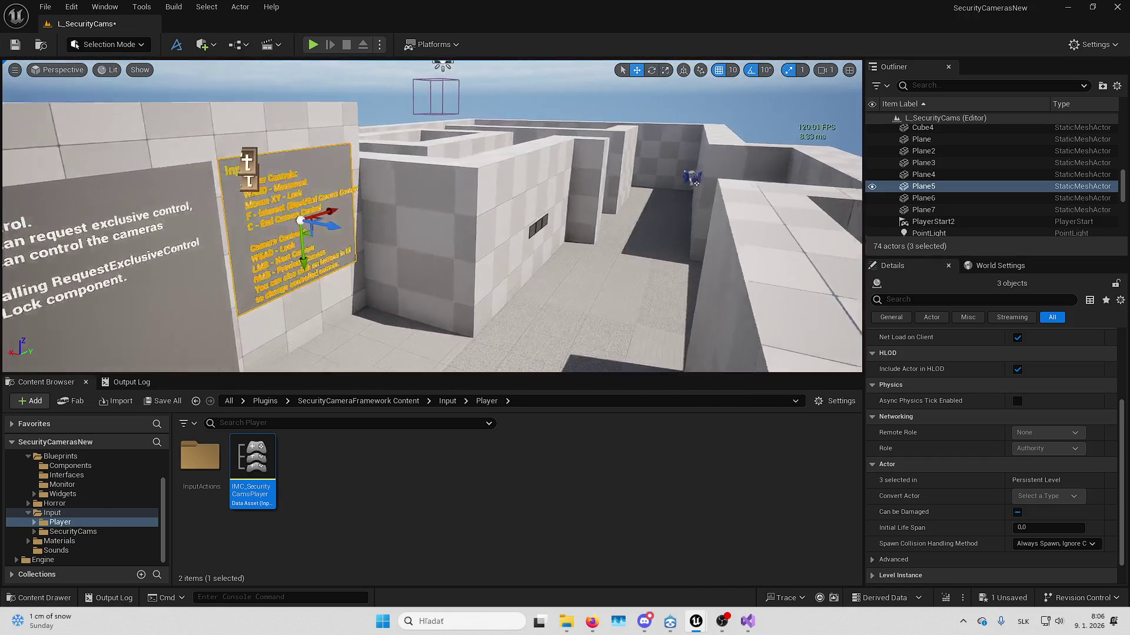
- Change the copied board's title Text from B_PC to B_CameraMonitor
key("f")
left_click(231, 123)
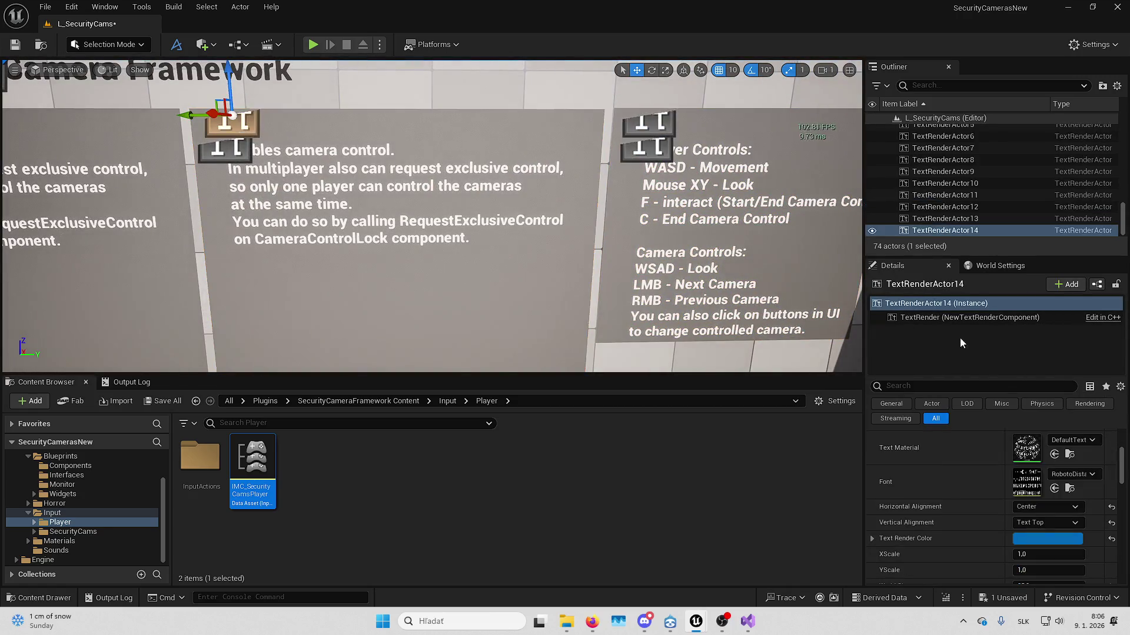
scroll(980, 530, "up", 5)
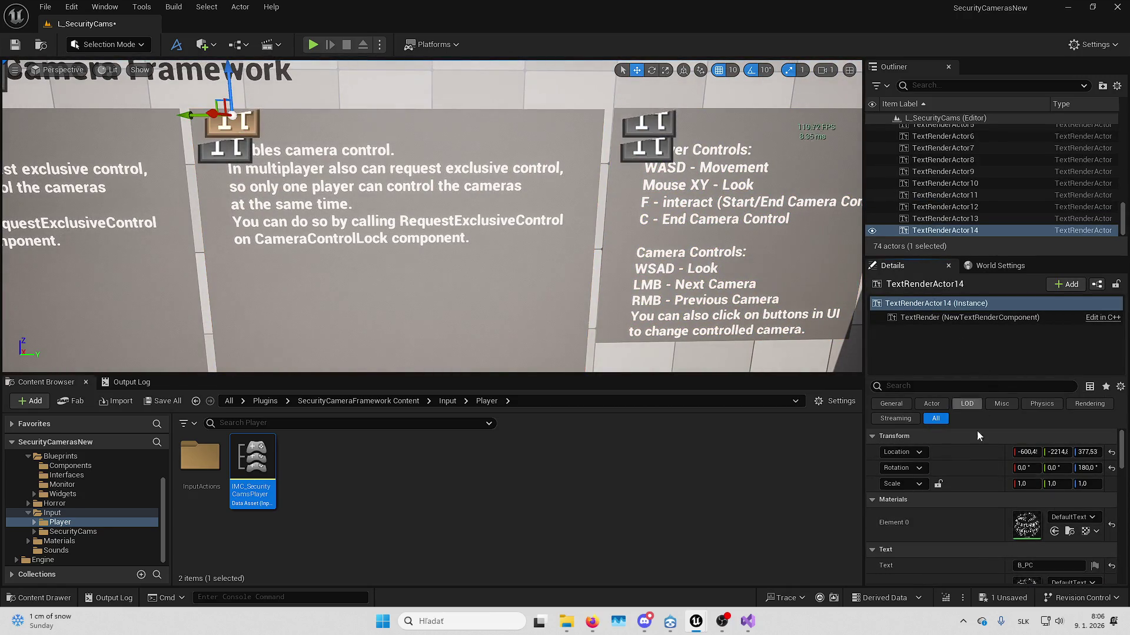
scroll(1000, 518, "down", 1)
left_click(1027, 542)
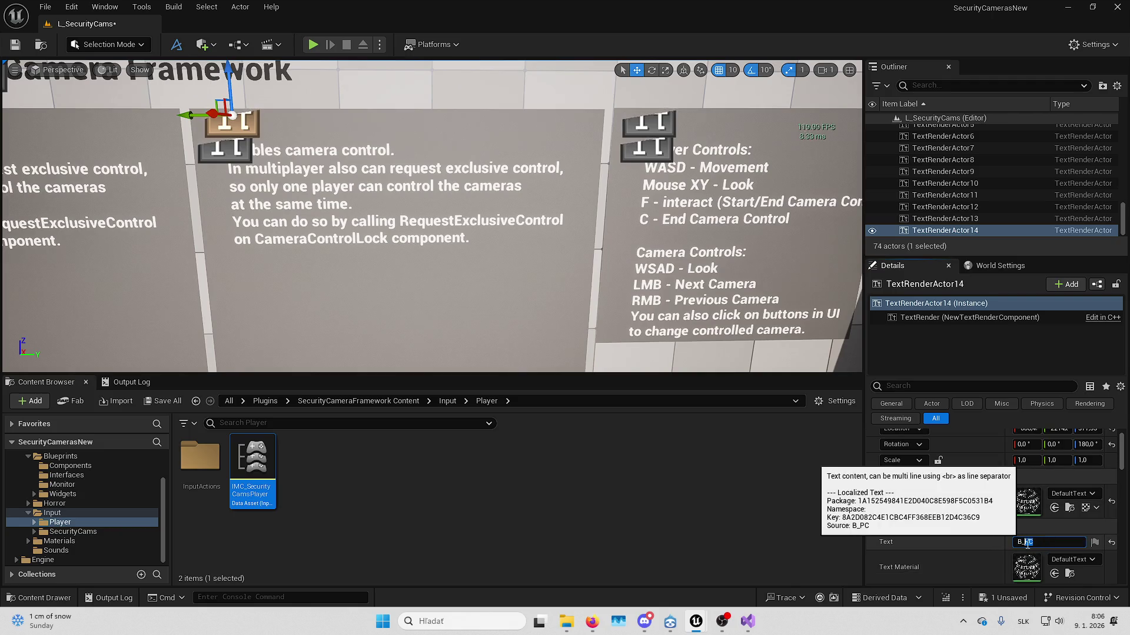
type("CameraMoni")
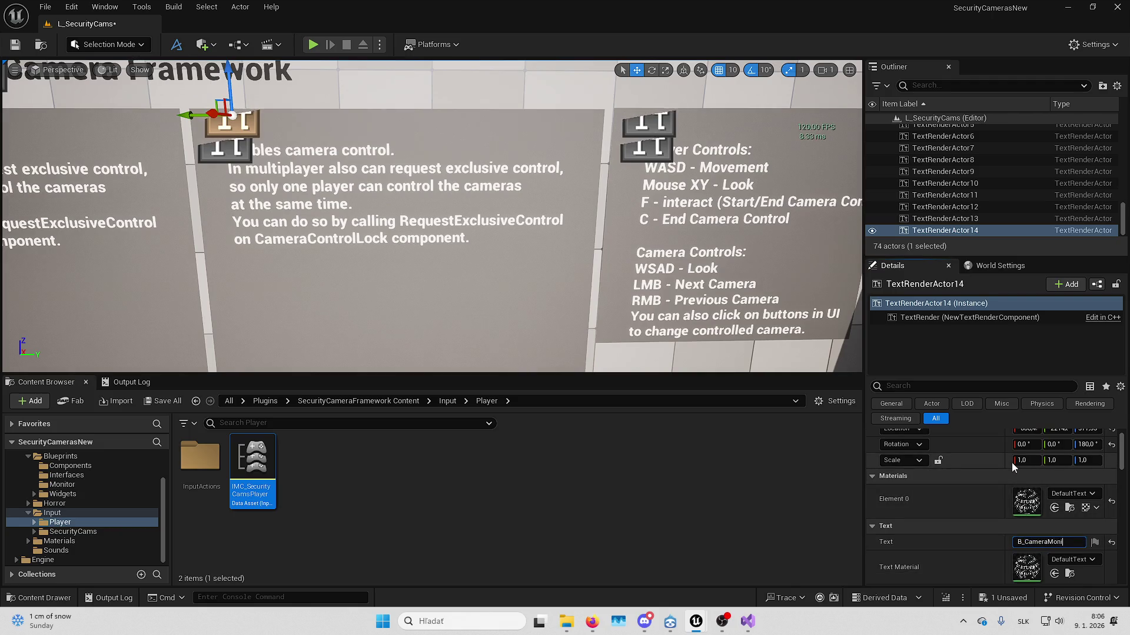
type("tor")
key("Return")
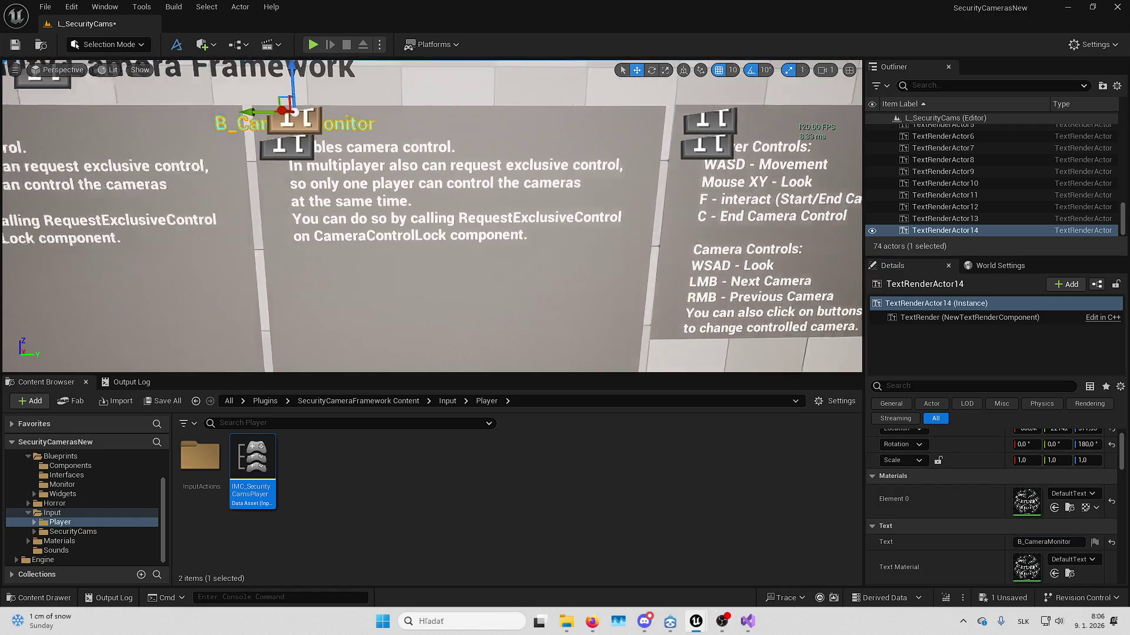
- Inspect the B_CameraMonitor board, selecting its mesh and title text
mouse_move(318, 130)
left_mouse_down()
mouse_move(357, 158)
mouse_move(464, 164)
left_mouse_up()
left_click_drag(402, 194, 463, 181)
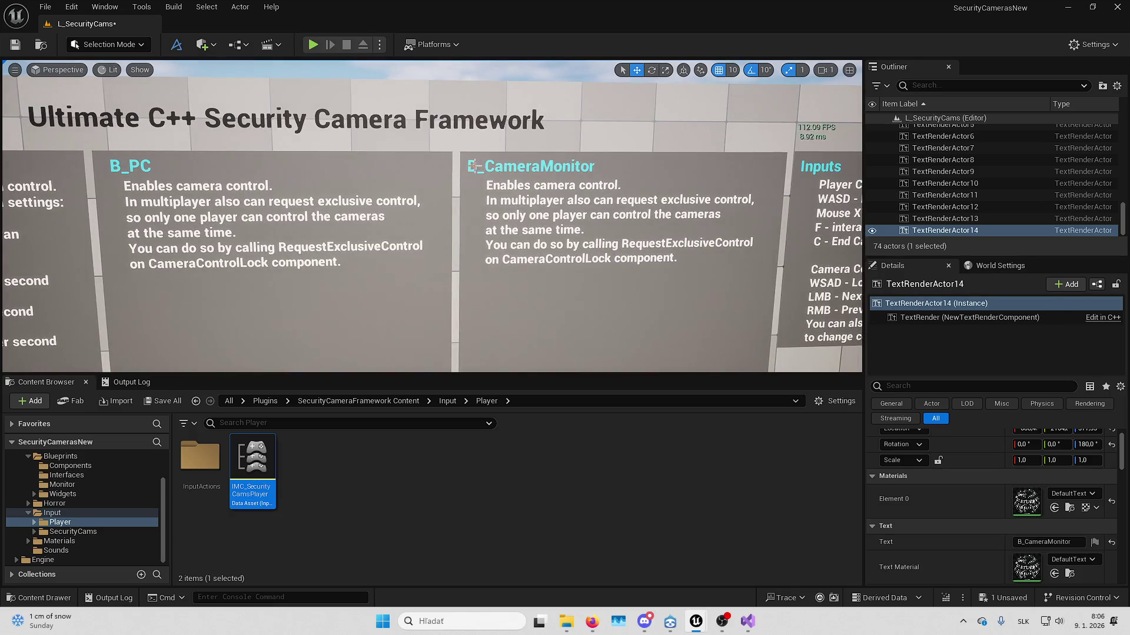
left_click(472, 166)
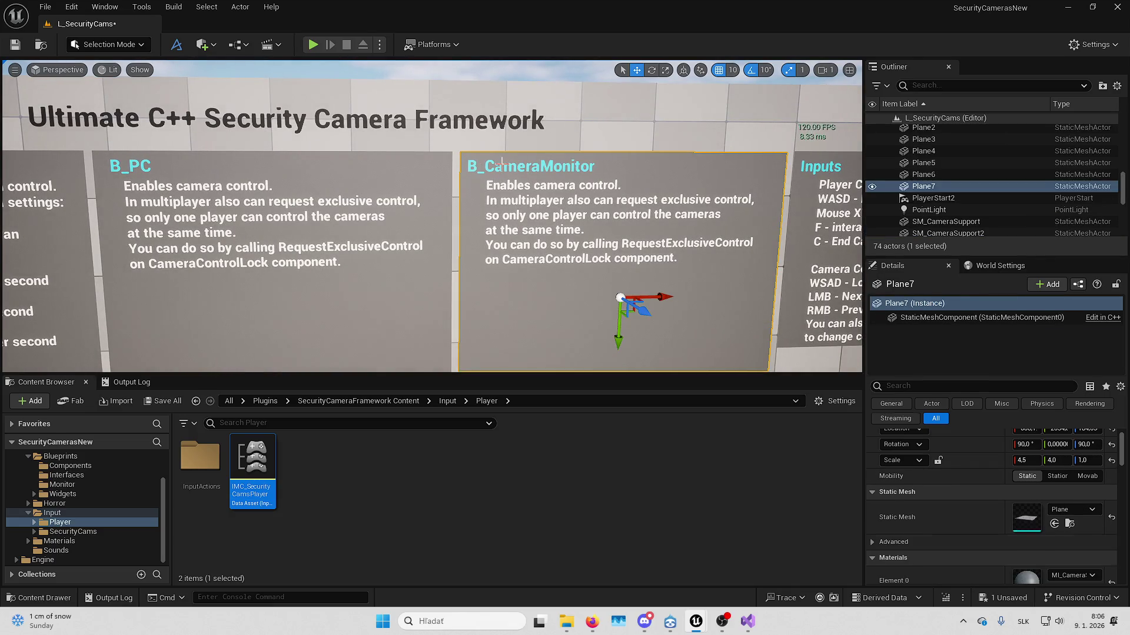
left_click(500, 162)
left_click(500, 161)
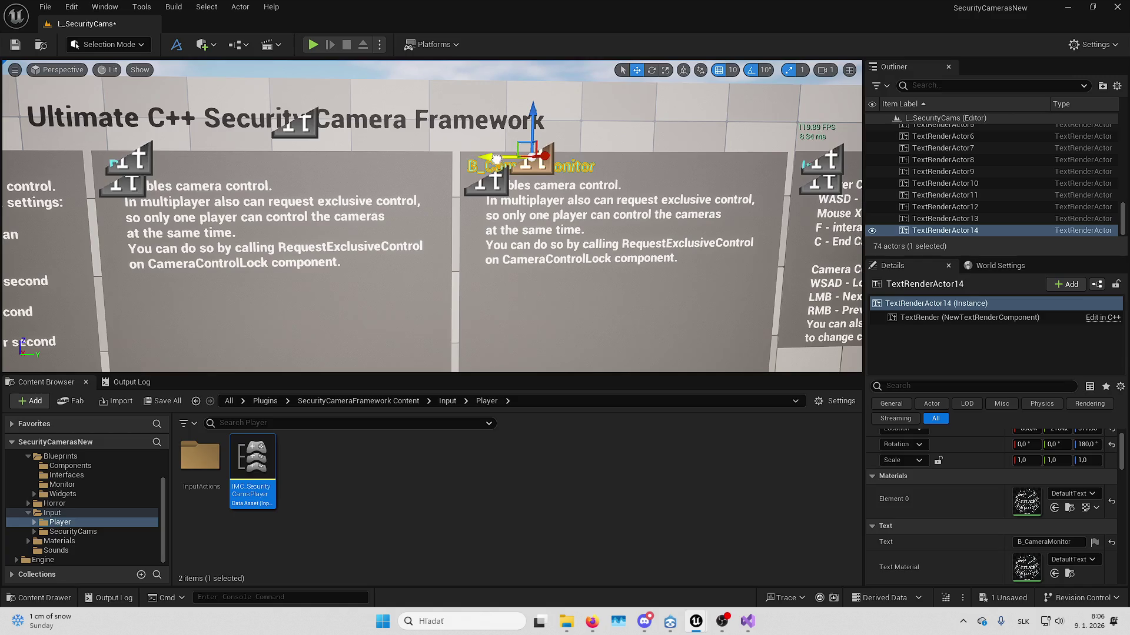
mouse_move(501, 159)
left_mouse_down()
mouse_move(501, 194)
mouse_move(483, 218)
mouse_move(627, 218)
mouse_move(626, 177)
mouse_move(653, 177)
mouse_move(606, 183)
mouse_move(612, 191)
mouse_move(581, 207)
left_mouse_up()
- Shorten the Inputs text to 'F - interact (Start/End Cam Control)' and 'C - End Cam Control'
left_click(480, 148)
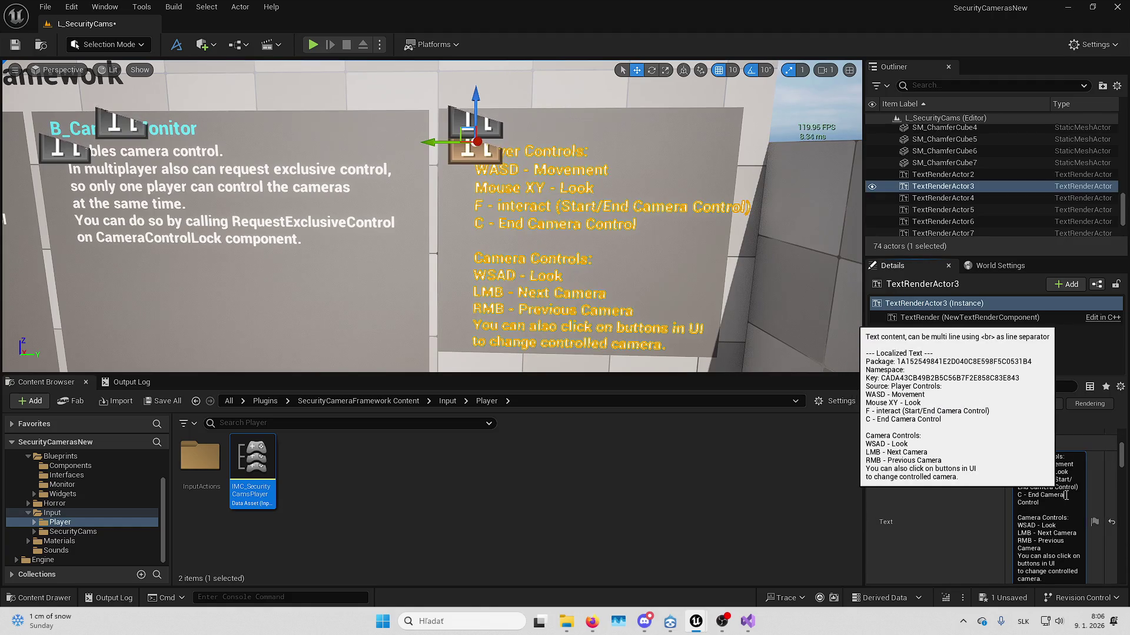
left_click(1059, 497)
type("m")
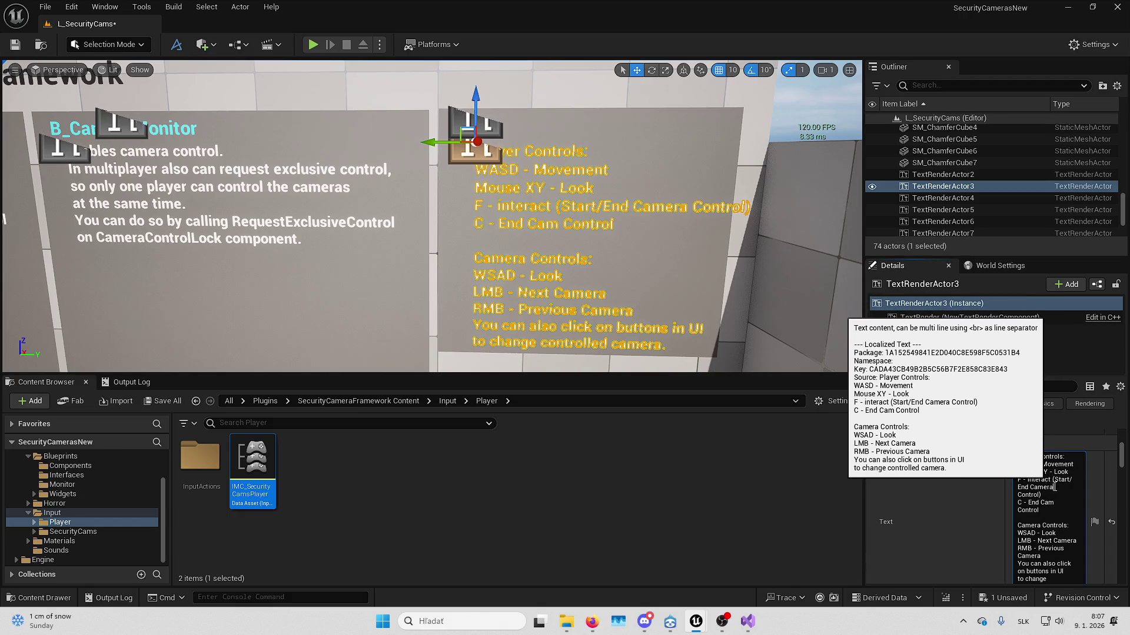
key("BackSpace")
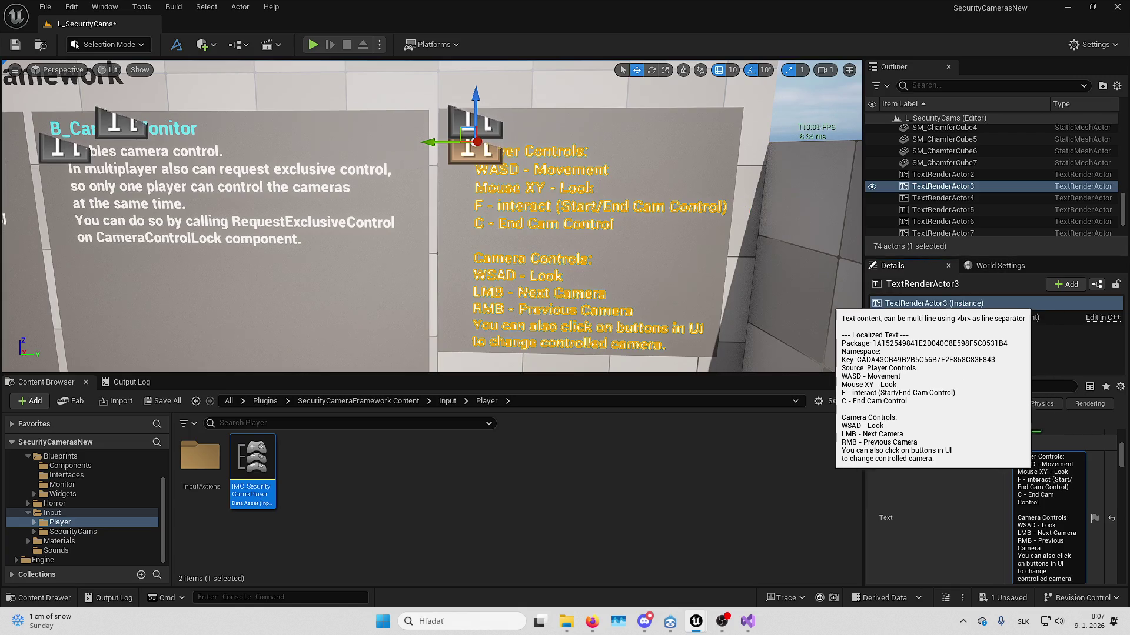
left_click(680, 299)
scroll(680, 299, "up", 5)
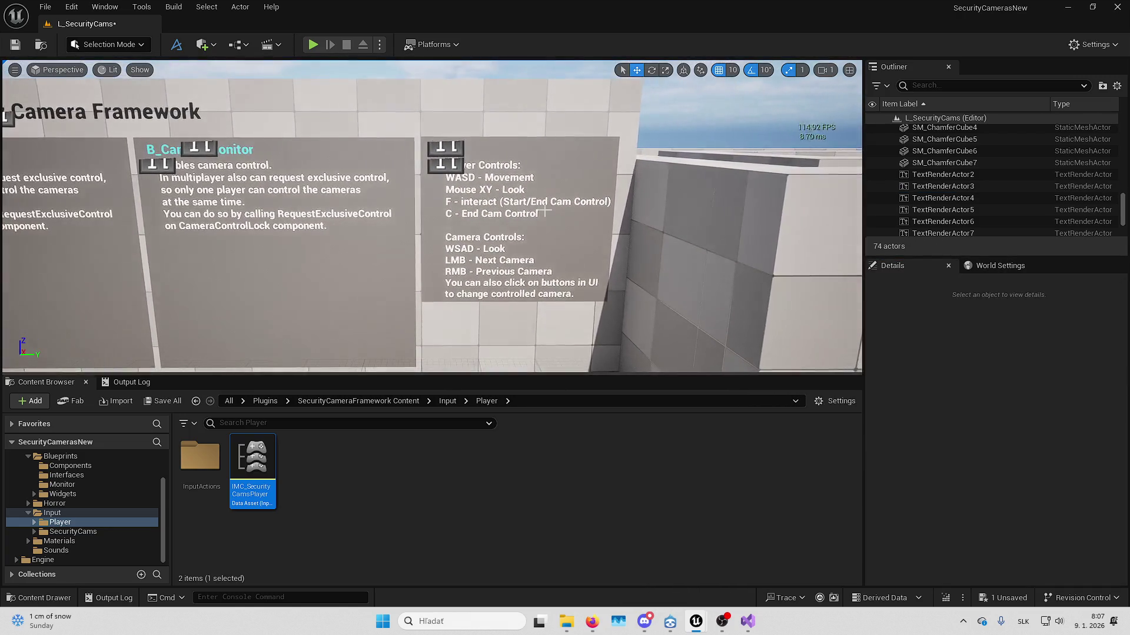
scroll(523, 197, "down", 5)
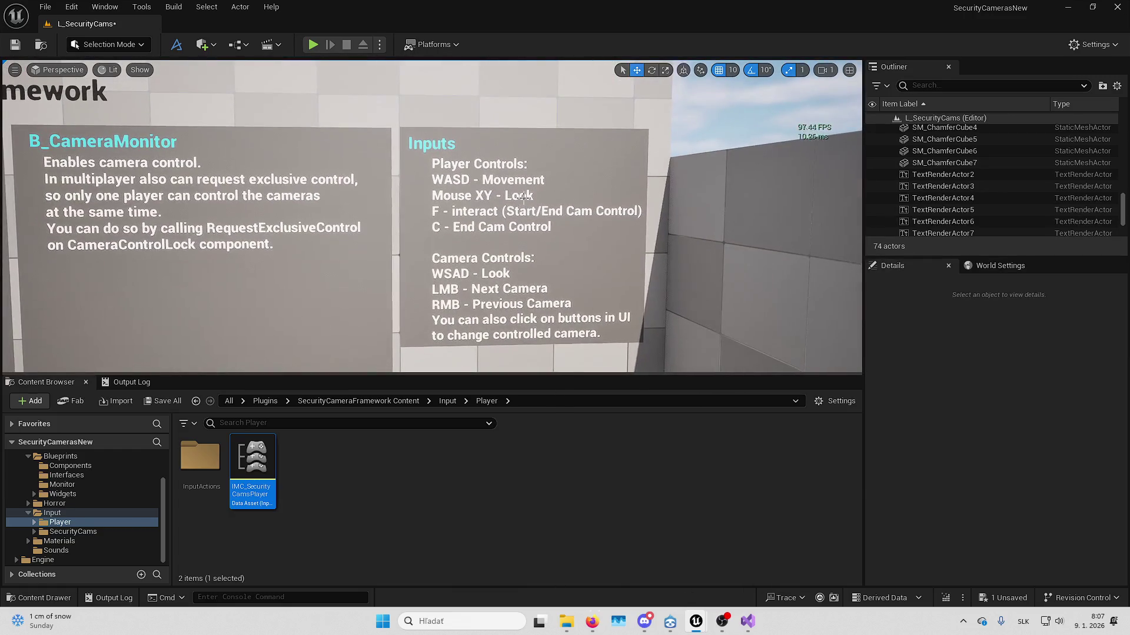
- Scale the Inputs backing panel Plane5 to X 3.5 and Y 4
left_click(442, 141)
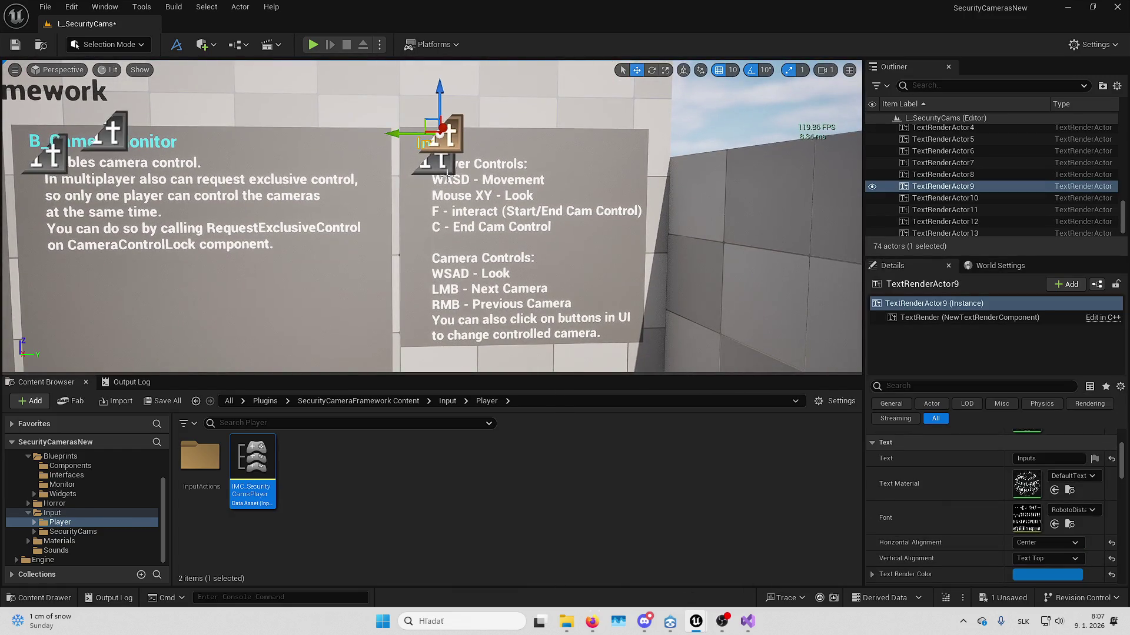
left_click(594, 270)
key("f")
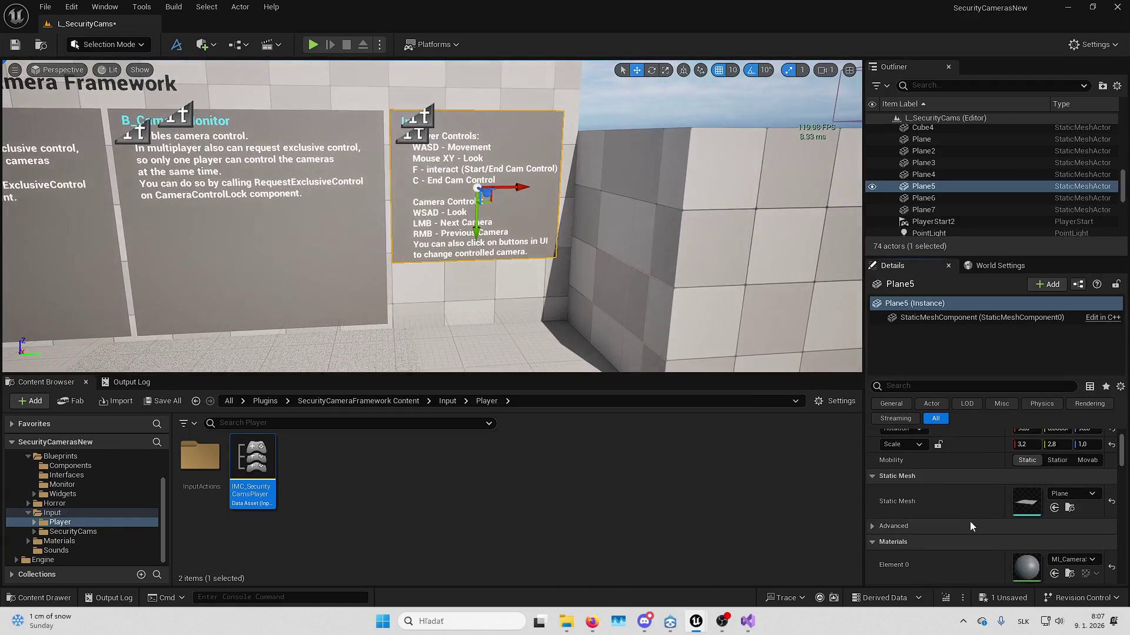
left_click(1033, 446)
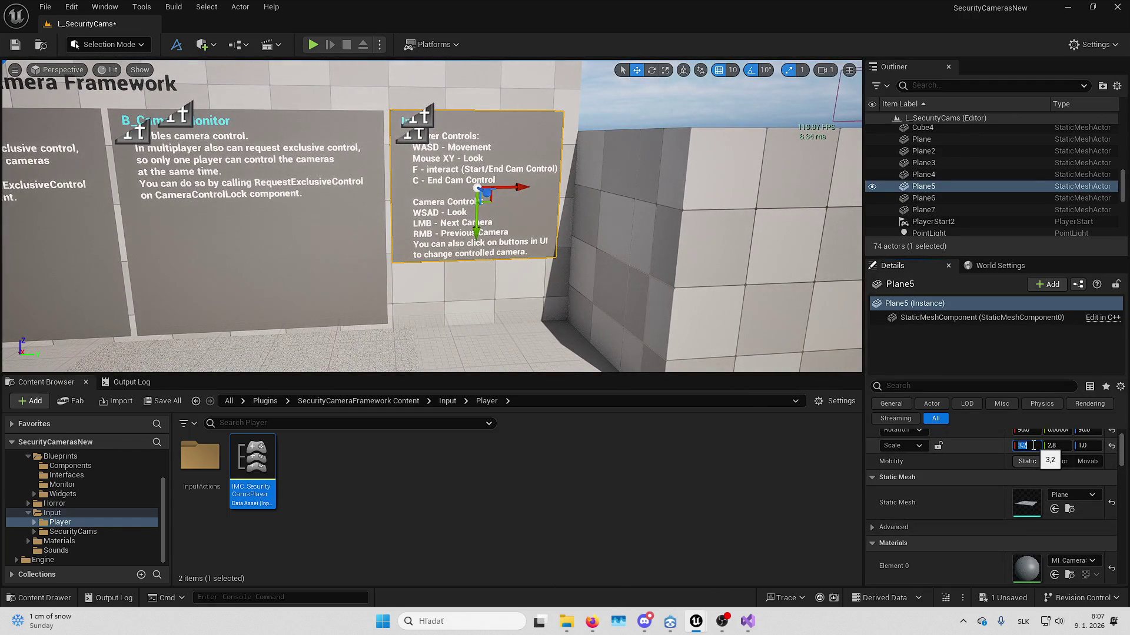
type("3.5")
key("Return")
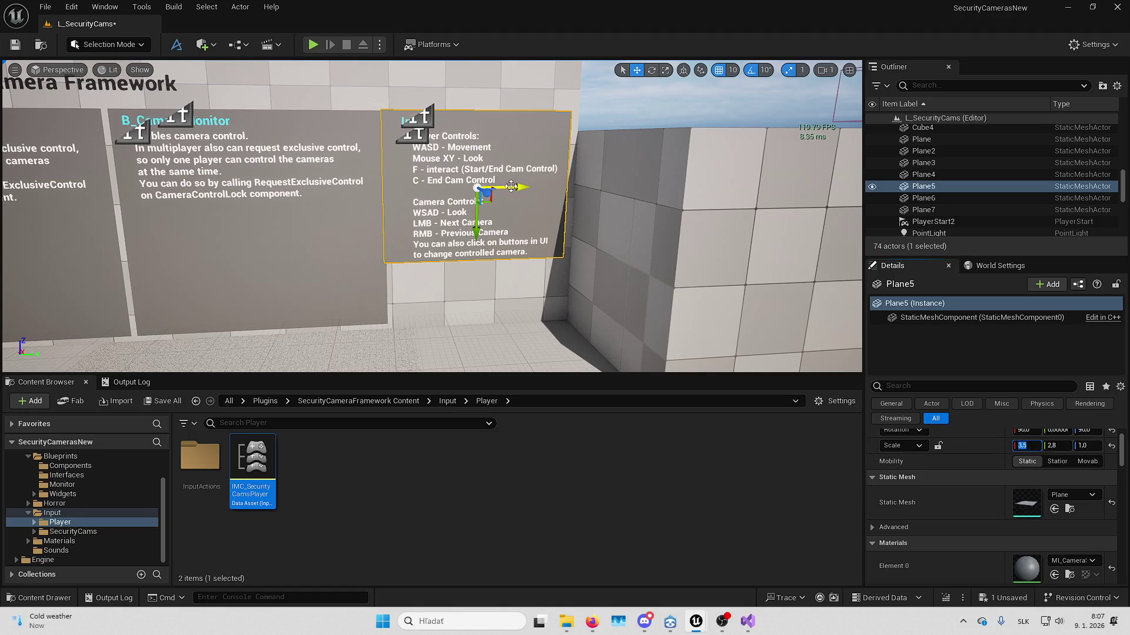
left_click_drag(511, 187, 433, 143)
key("Escape")
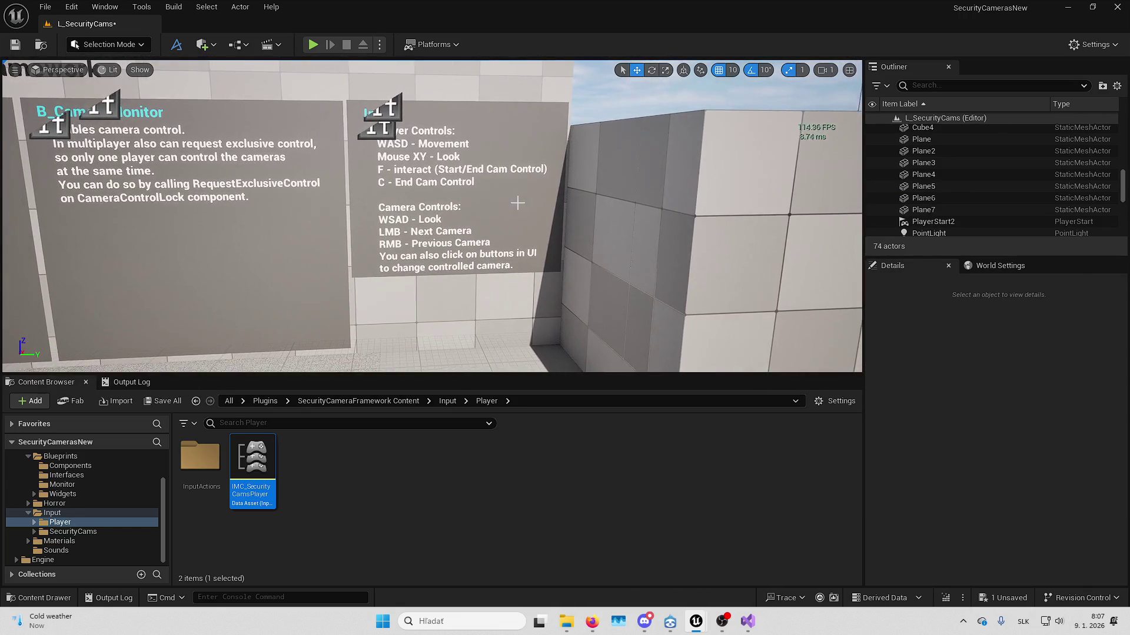
left_click(432, 143)
type("4")
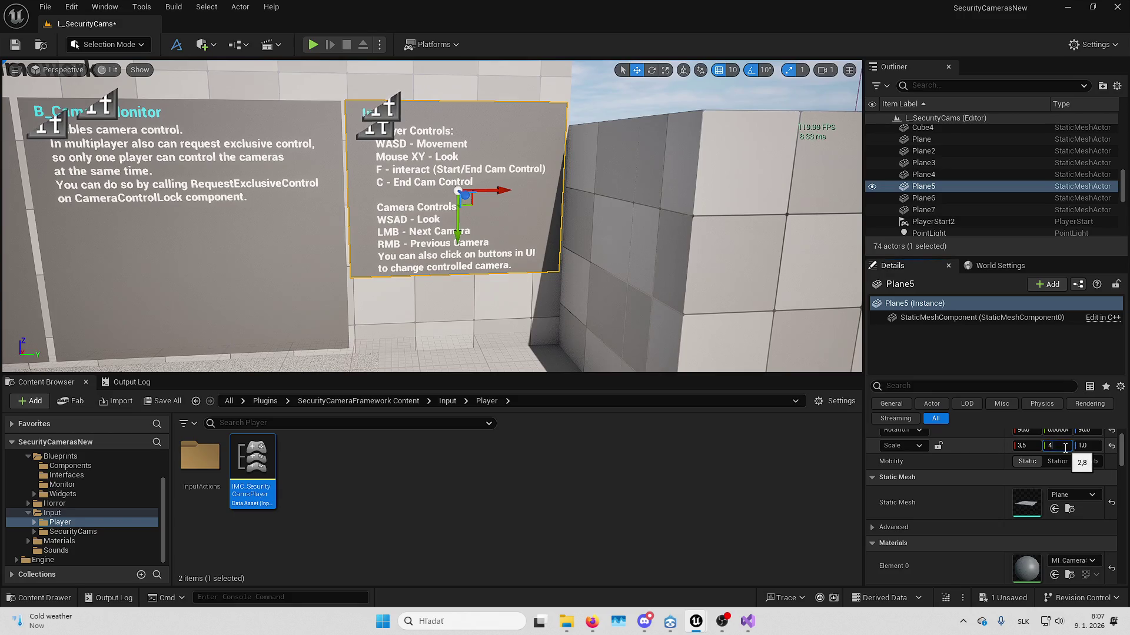
key("Return")
- Paste Plane7's Location Z 184.65 into Plane5 to align the panel heights
left_click(923, 209)
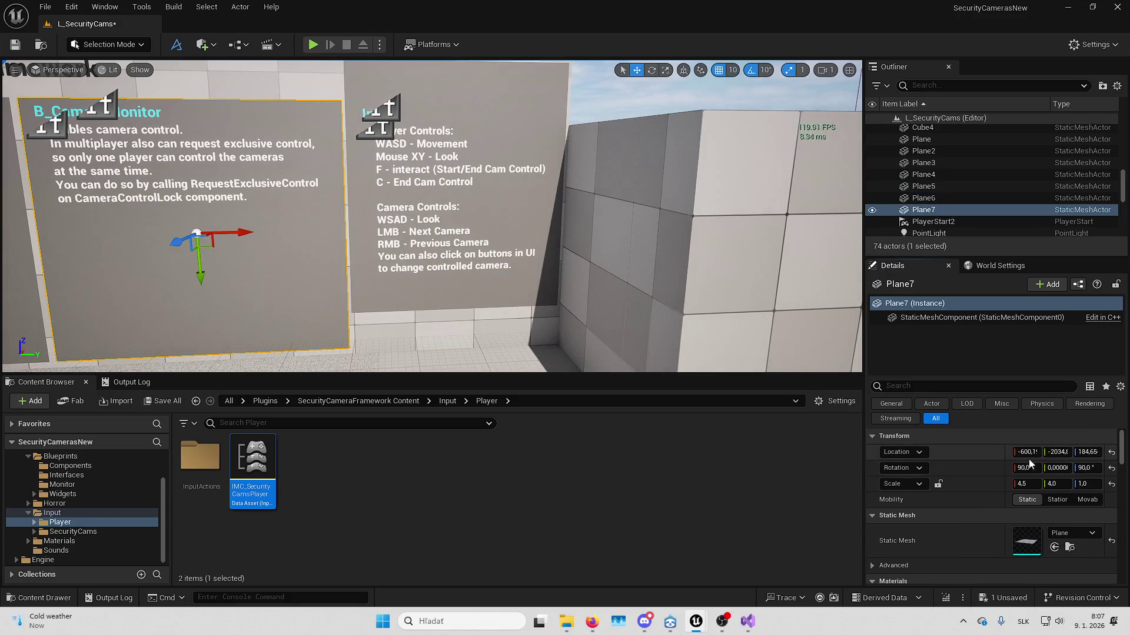
left_click(523, 250)
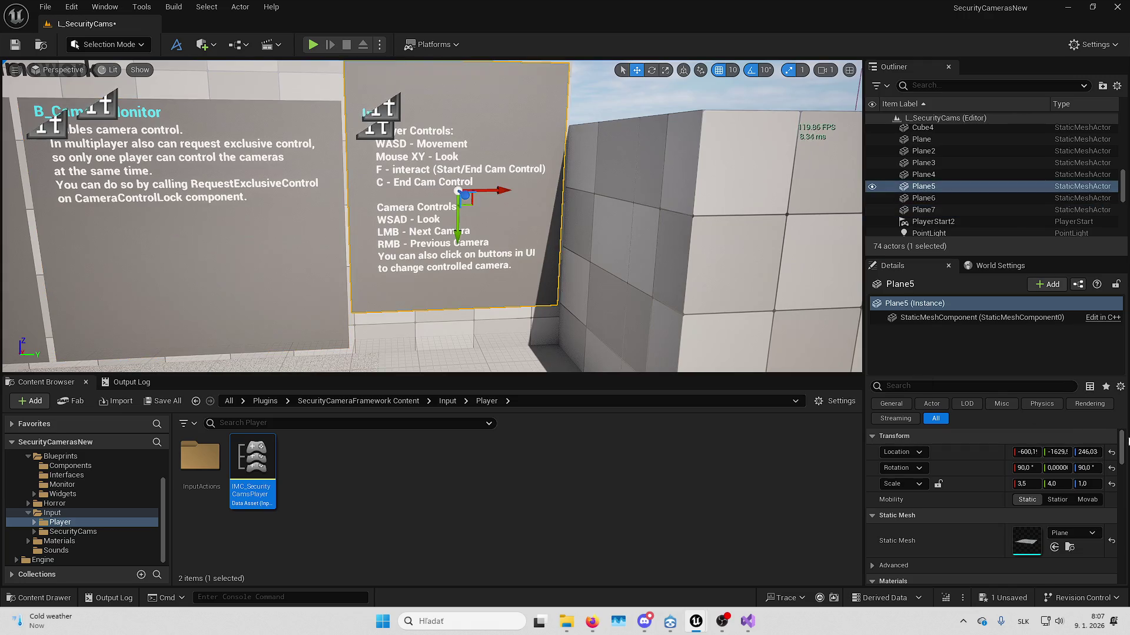
left_click(1083, 452)
type("184,650608")
key("Return")
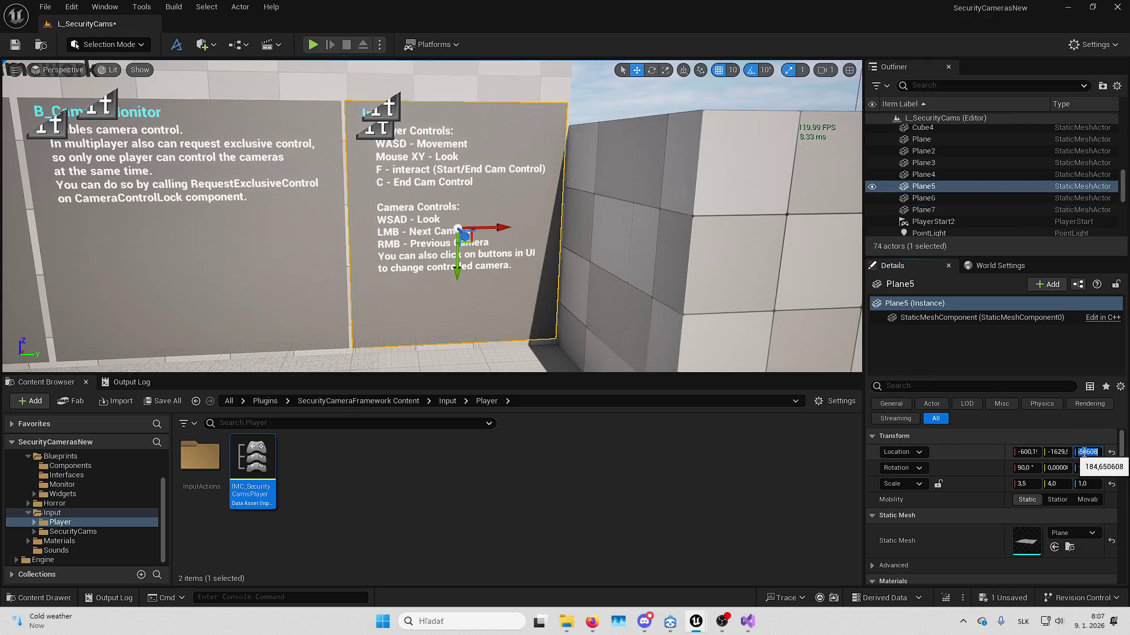
scroll(577, 265, "down", 5)
key("Escape")
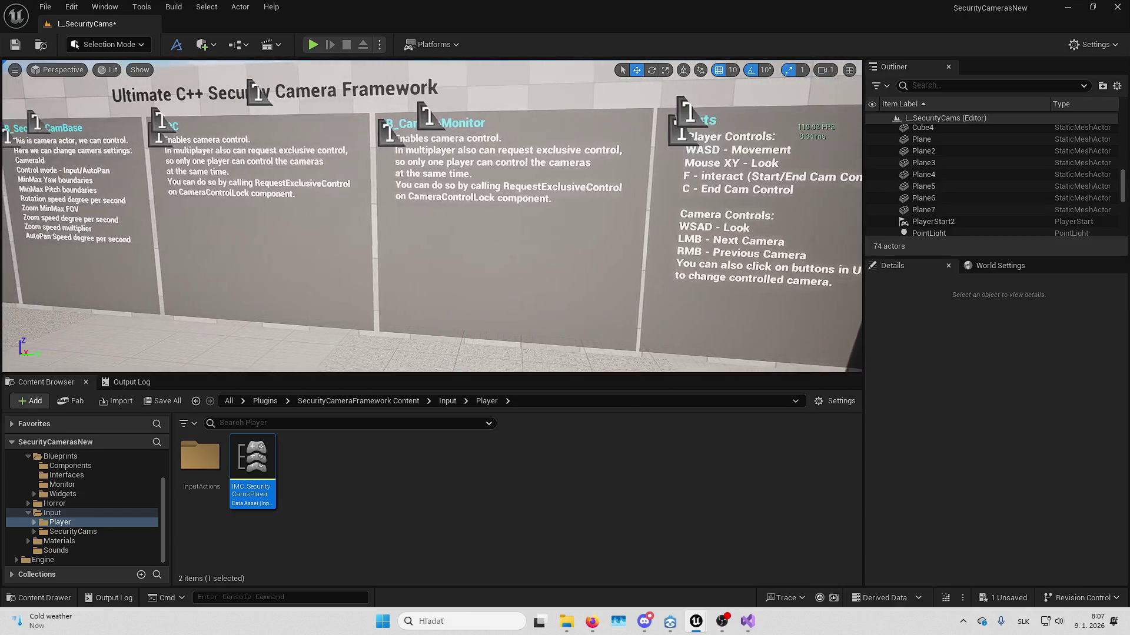
mouse_move(432, 216)
left_mouse_down()
mouse_move(471, 217)
mouse_move(471, 247)
mouse_move(435, 247)
mouse_move(435, 277)
mouse_move(453, 215)
mouse_move(472, 194)
mouse_move(476, 223)
mouse_move(475, 208)
mouse_move(500, 203)
mouse_move(459, 209)
left_mouse_up()
- Open a wall camera monitor's Blueprint for reference, then return to the level
left_click(334, 147)
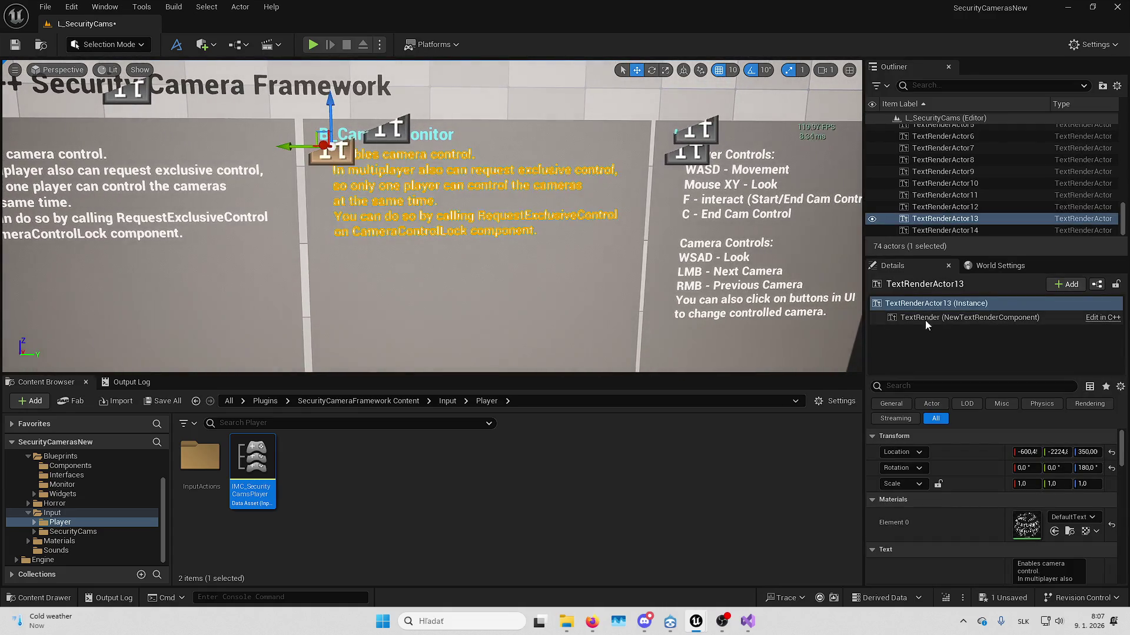
left_click_drag(765, 265, 730, 258)
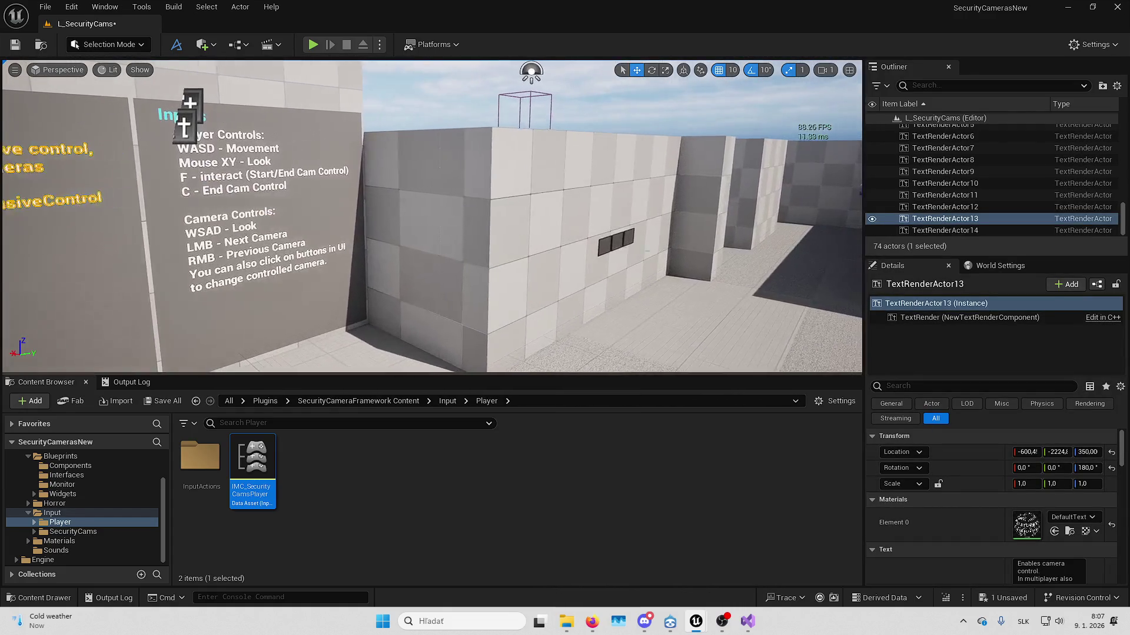
left_click(606, 247)
key("ctrl+e")
key("alt+Tab")
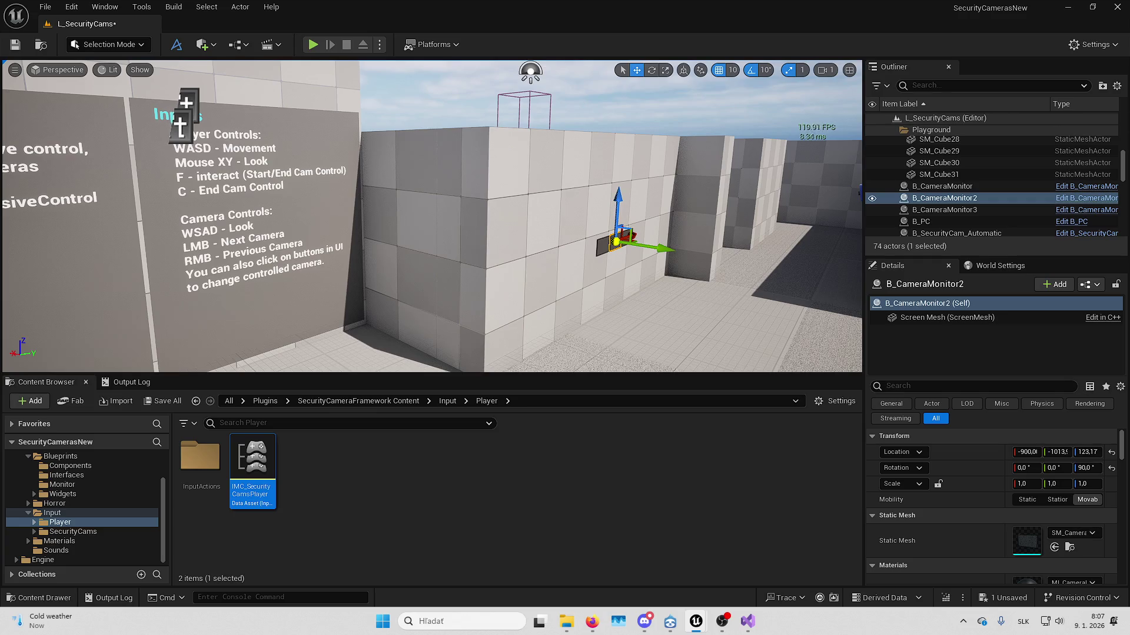
mouse_move(714, 178)
left_mouse_down()
mouse_move(623, 176)
mouse_move(714, 177)
left_mouse_up()
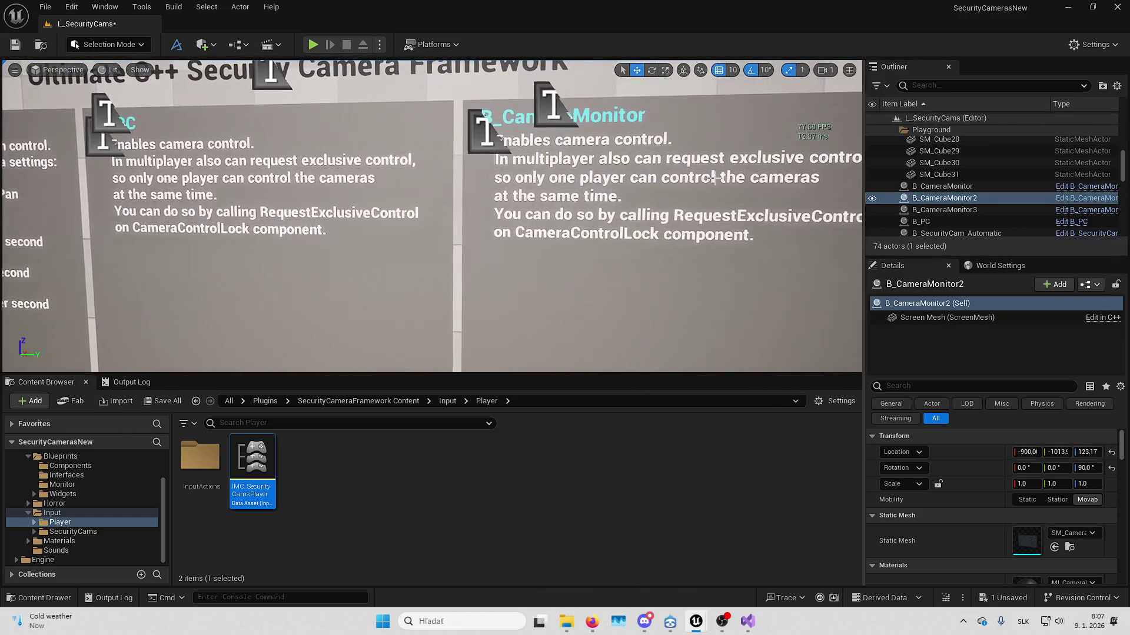
- Retype TextRenderActor13's Text as 'Responsible for assigning camera's view to the monitor screen.'
left_click(706, 177)
scroll(950, 438, "down", 2)
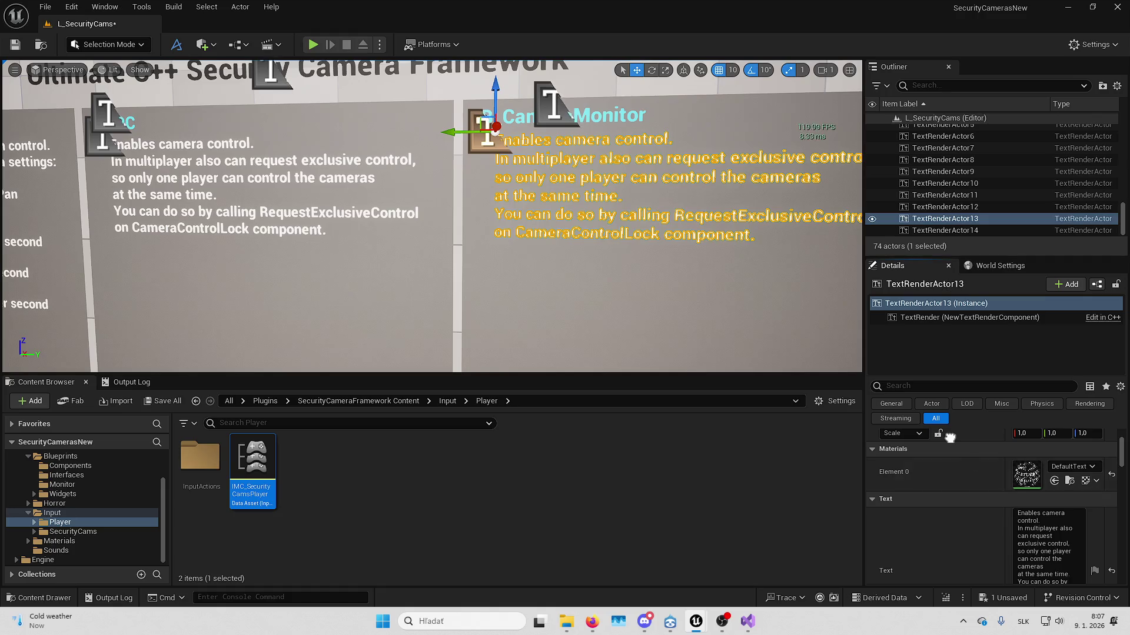
left_click(1035, 524)
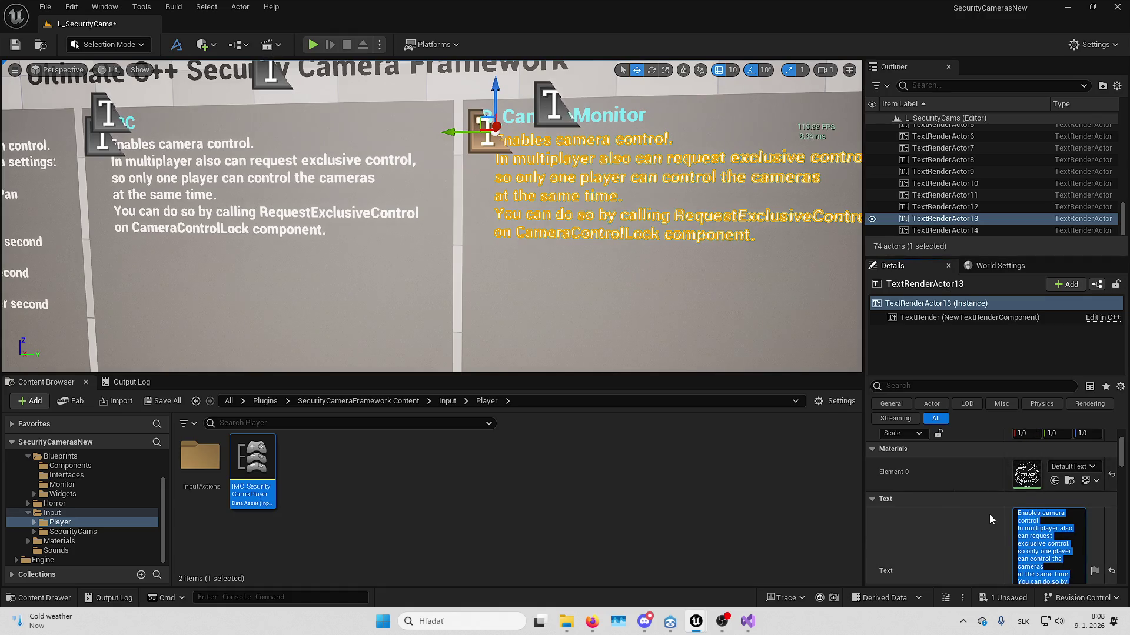
type("Res")
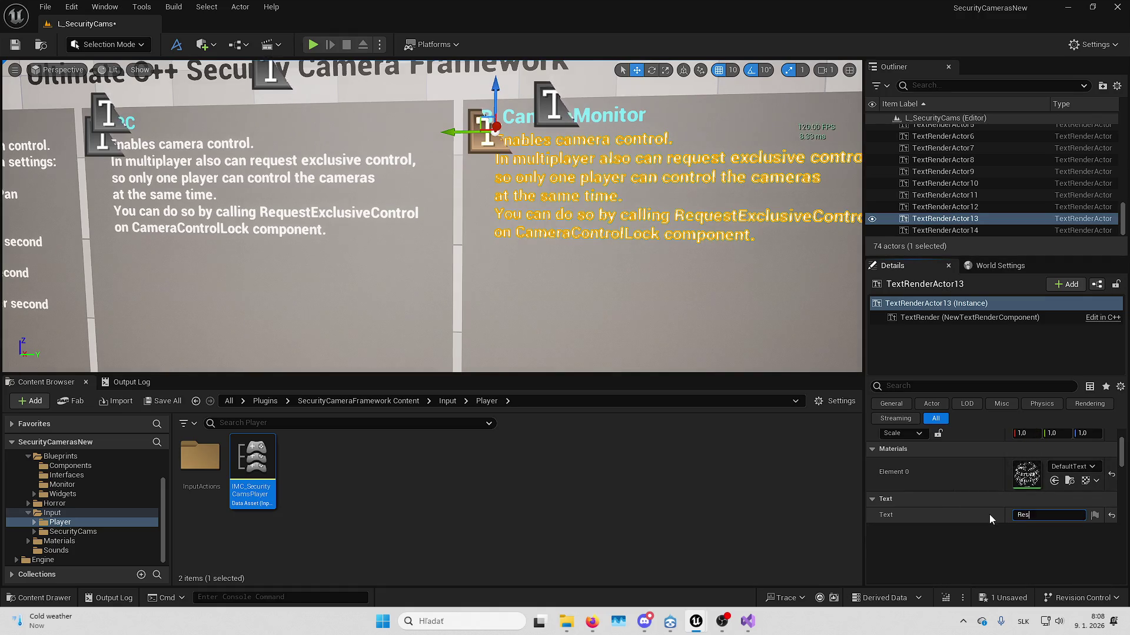
type("ponsible for assi")
type("gning")
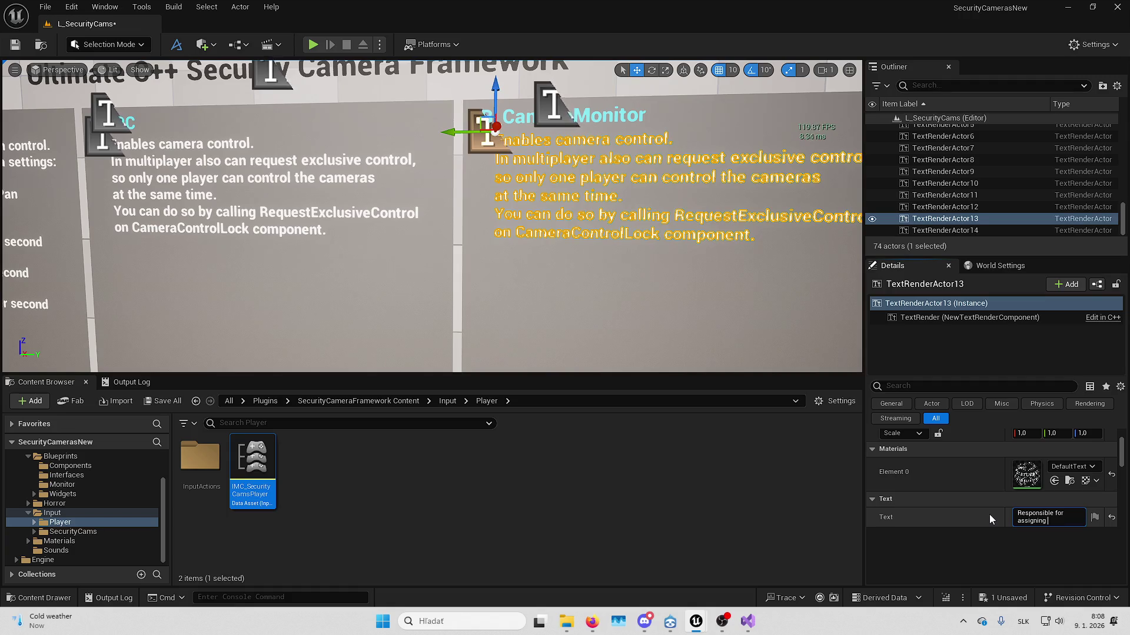
type(" camera")
type(" to t")
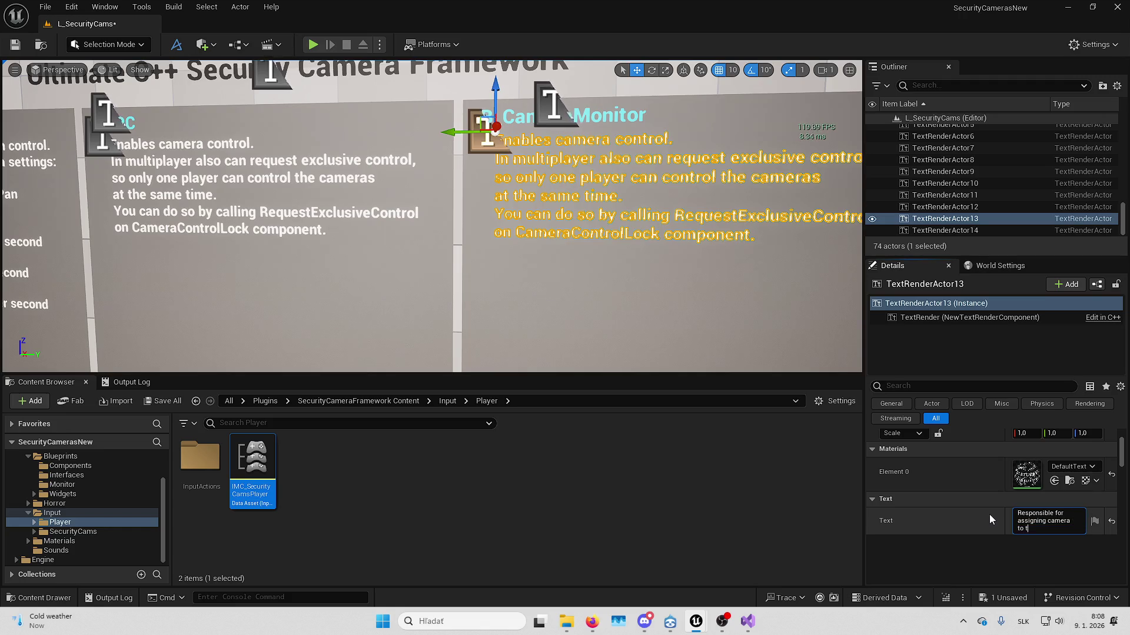
key("BackSpace")
key("BackSpace")
type("view")
key("BackSpace")
key("BackSpace")
key("BackSpace")
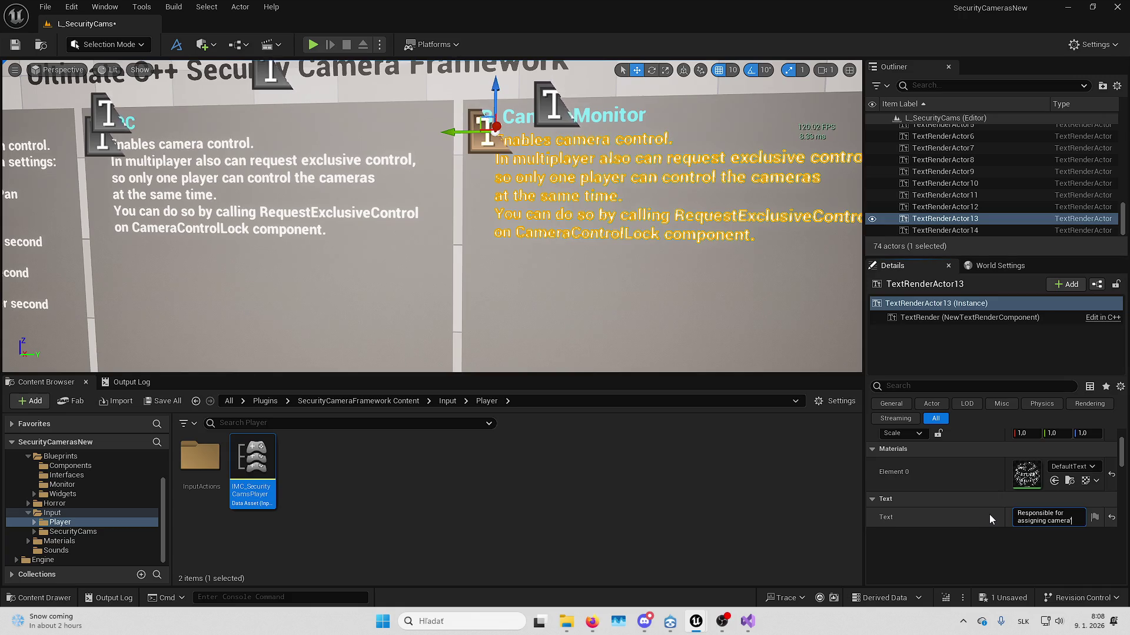
type("'s vew")
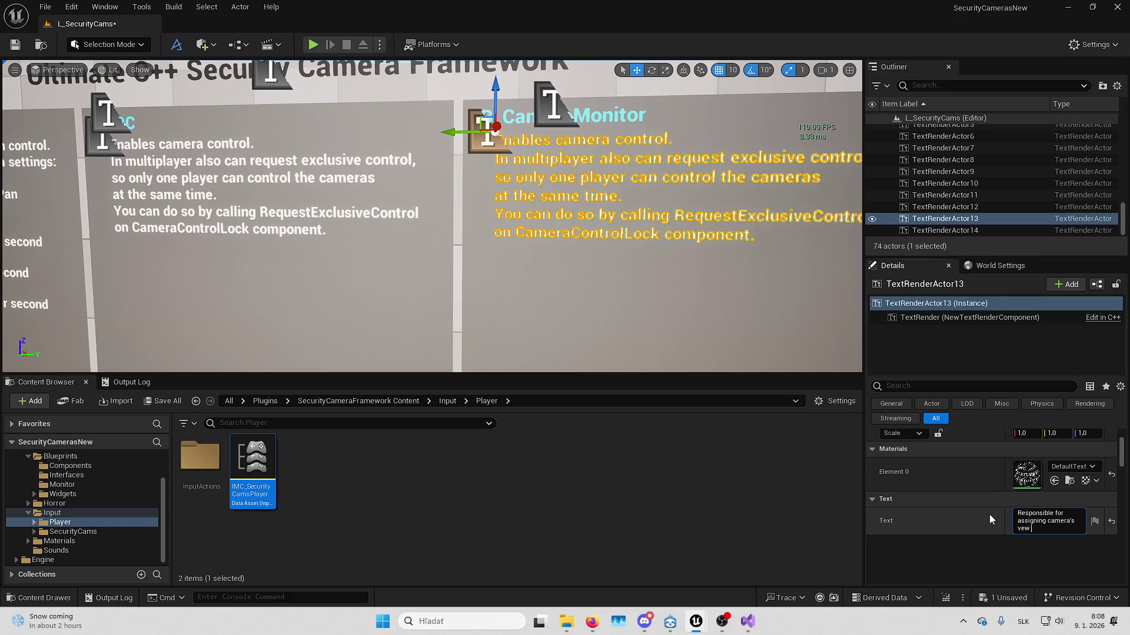
key("BackSpace")
key("BackSpace")
type("iew to monit")
key("BackSpace")
key("BackSpace")
key("BackSpace")
type("the monitor ")
type("screen.")
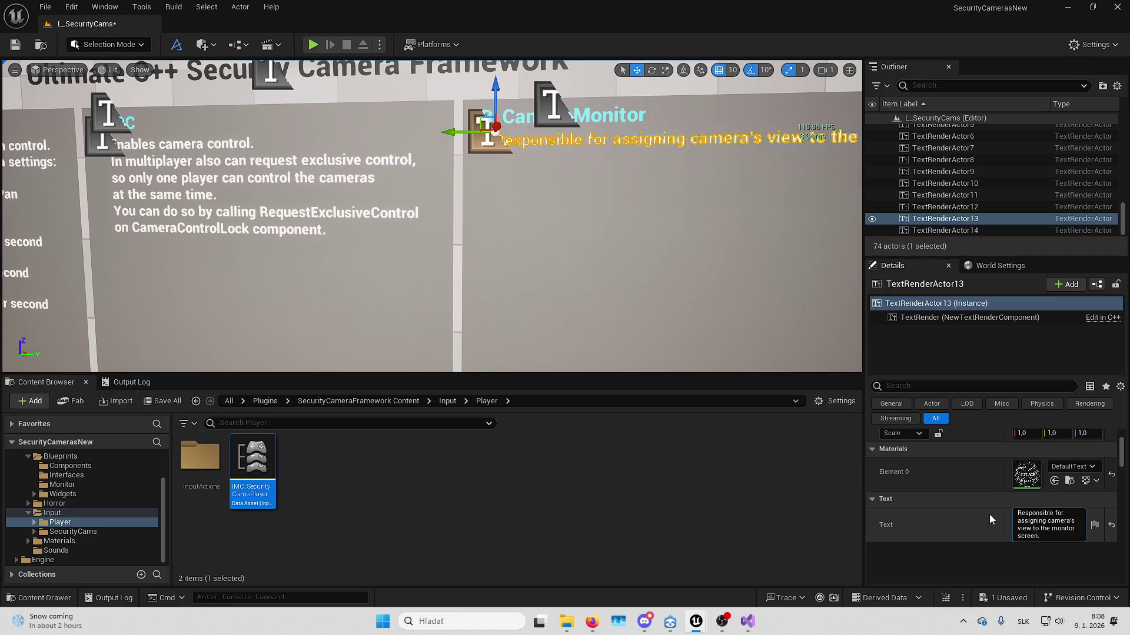
- End the description with 'monitor's screen.' and add a Shift+Enter line break
mouse_move(529, 235)
left_mouse_down()
mouse_move(412, 235)
mouse_move(412, 259)
mouse_move(389, 259)
mouse_move(389, 200)
mouse_move(389, 229)
mouse_move(406, 241)
left_mouse_up()
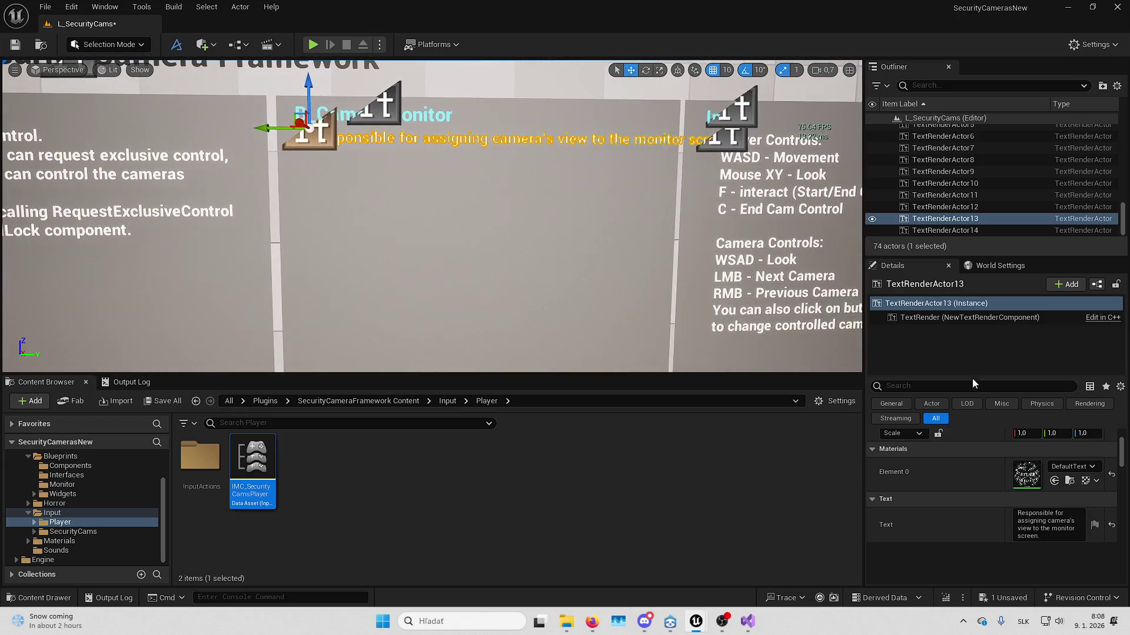
left_click(1077, 529)
type("'s")
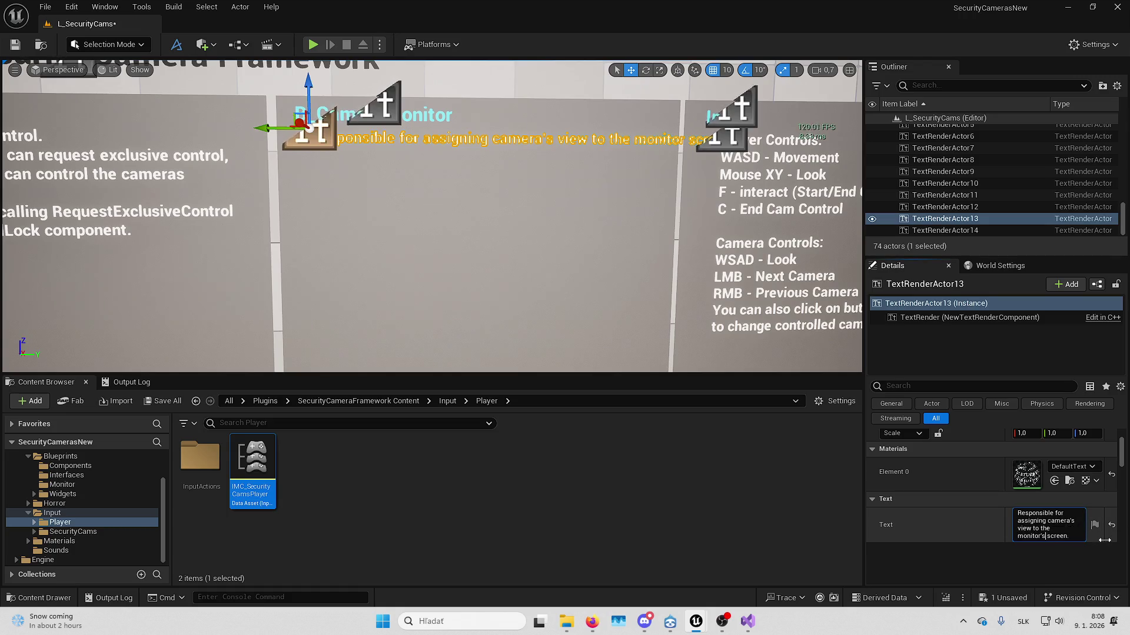
key("BackSpace")
key("BackSpace")
key("BackSpace")
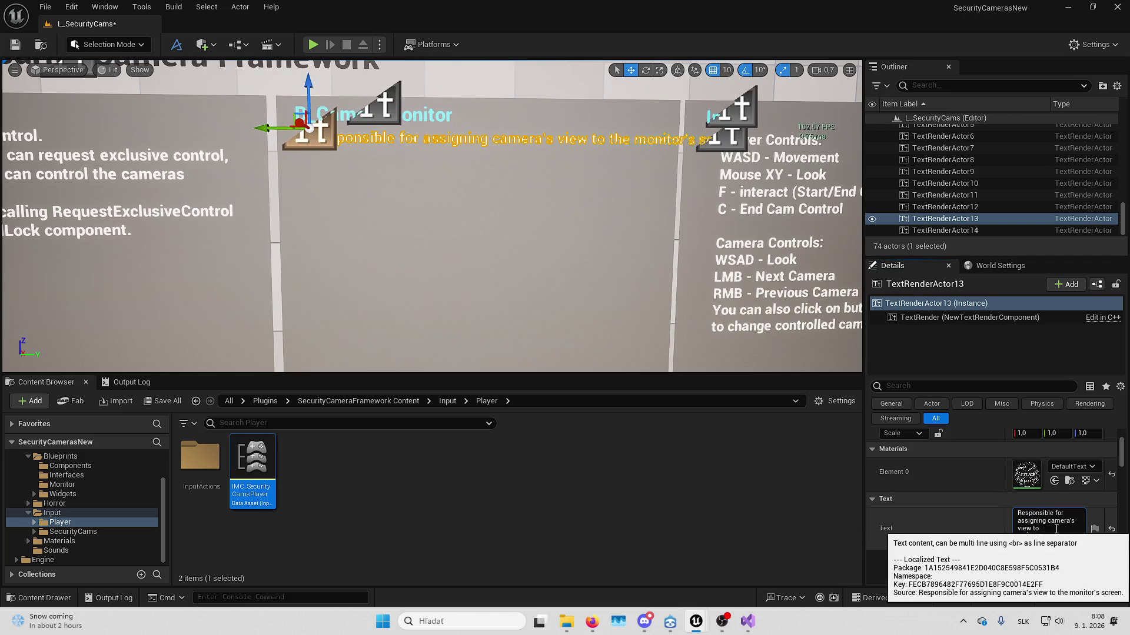
type("monitor's screen.")
scroll(455, 219, "up", 3)
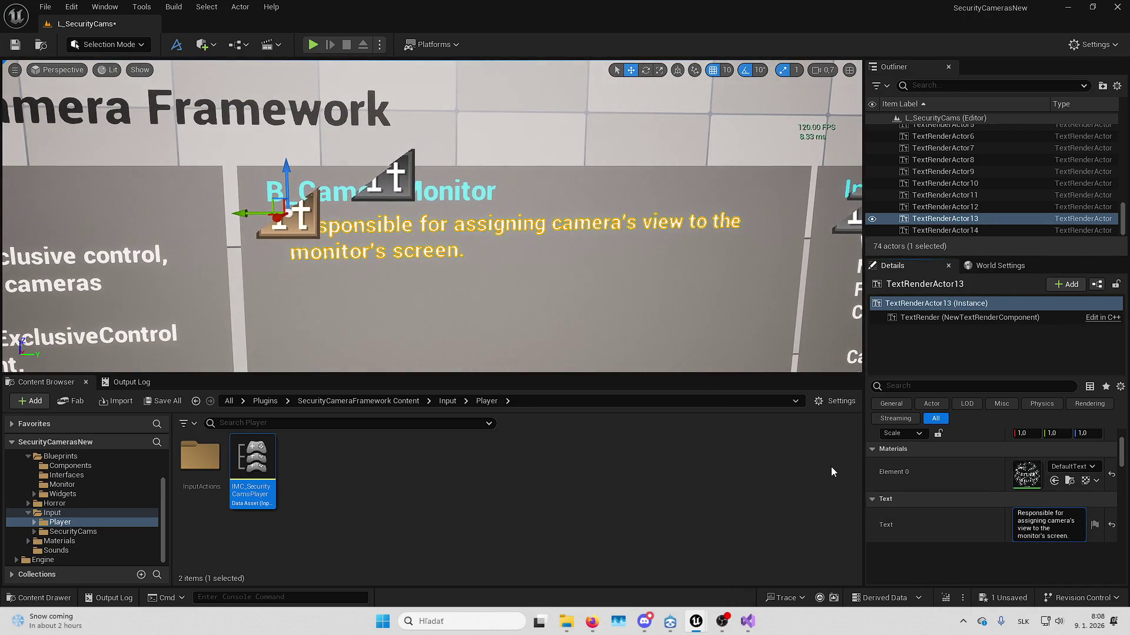
key("shift+Return")
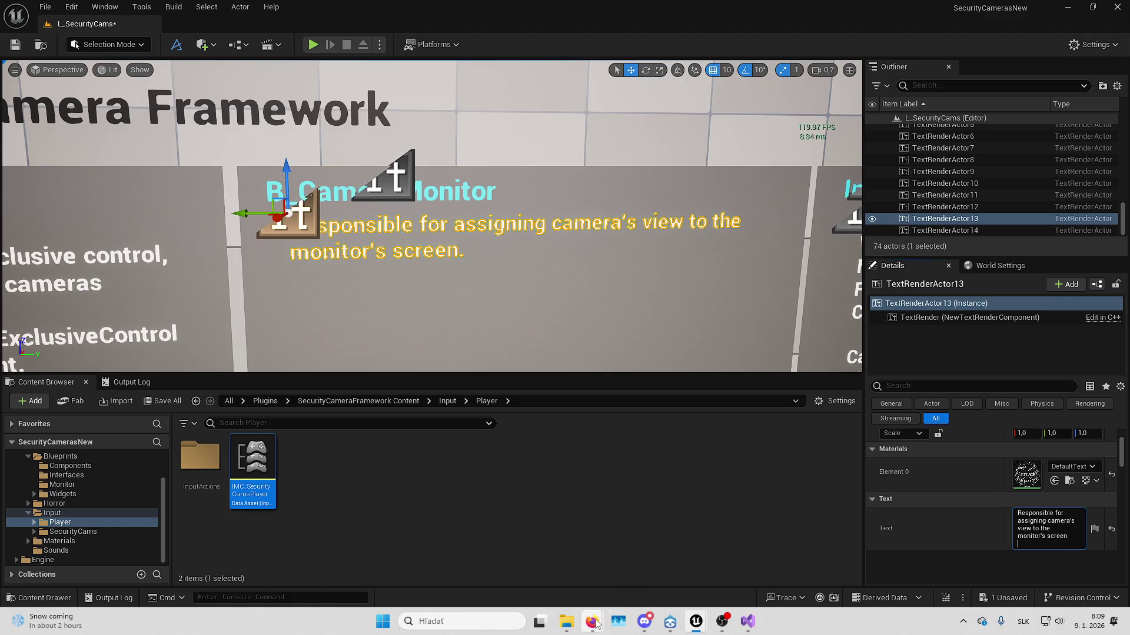
mouse_move(592, 622)
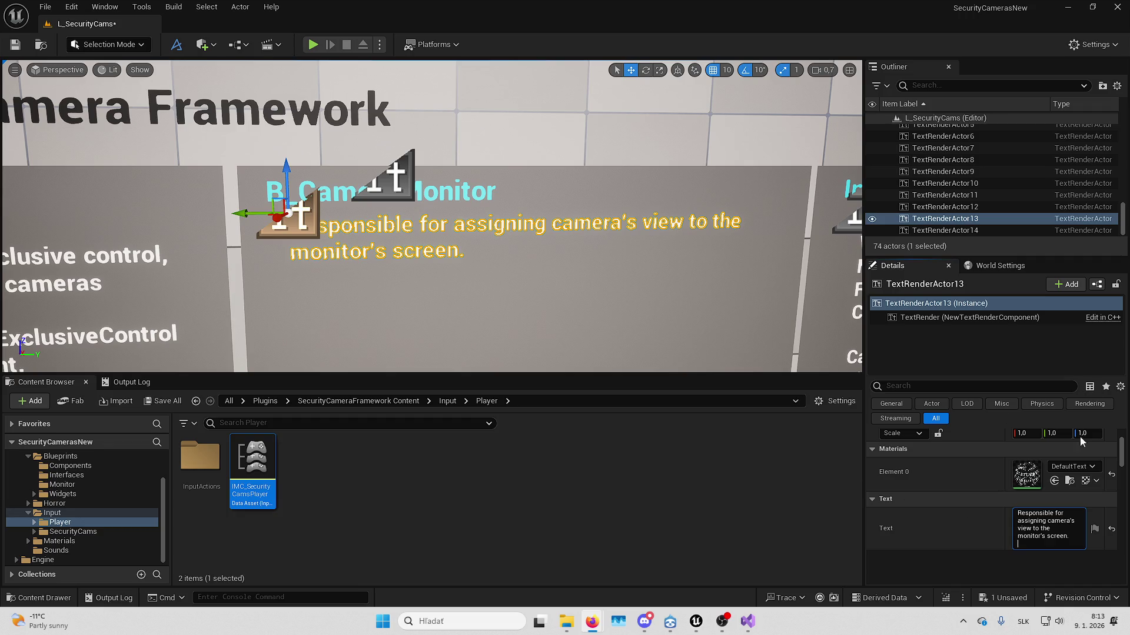
- Add a new line reading 'You can change properties like:' to the description text
key("alt+Tab")
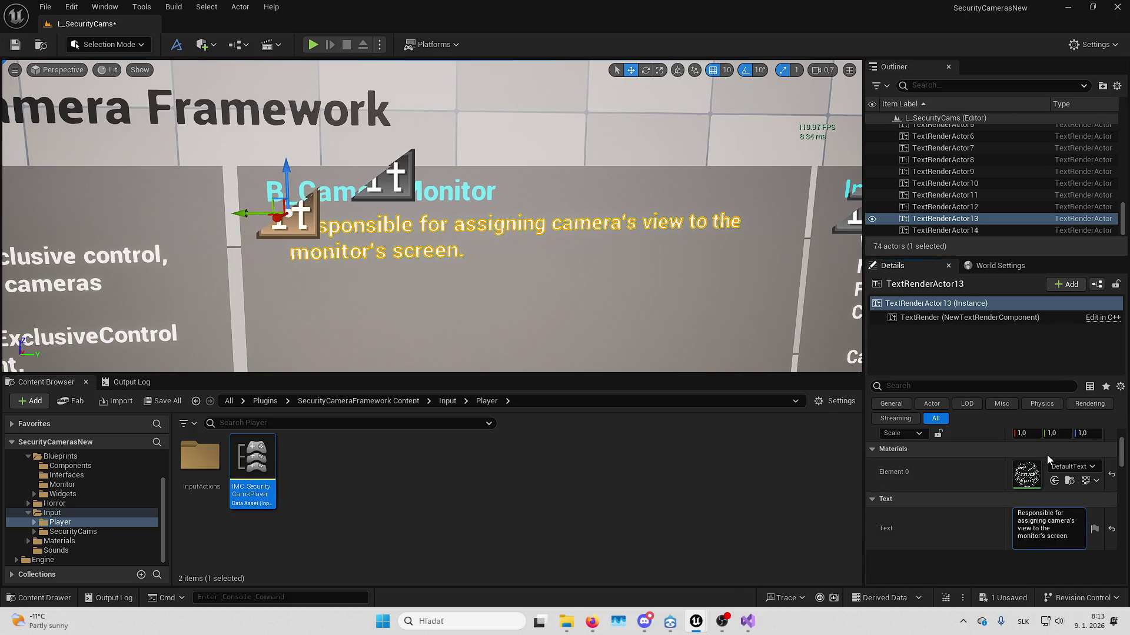
key("shift+Return")
key("XF86AudioLowerVolume")
key("BackSpace")
key("BackSpace")
type("You can cha")
type("nge properties l")
type("ike:")
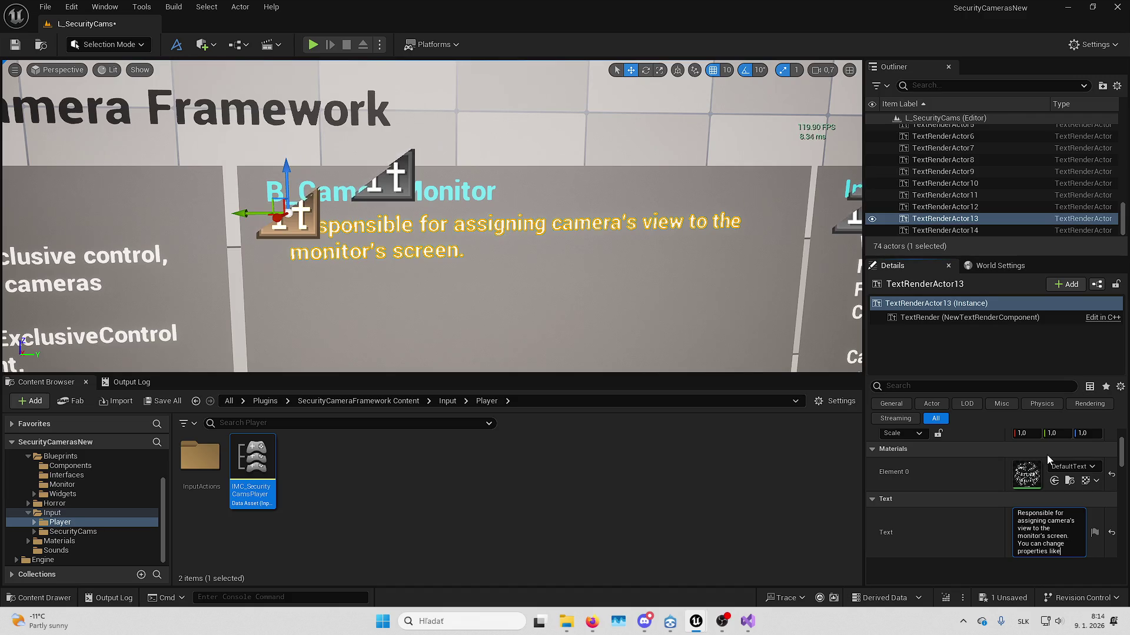
- List 'Screen Material, ScreenMaterialSlot' beneath it, commit, and begin the slot explanation line
key("shift+Return")
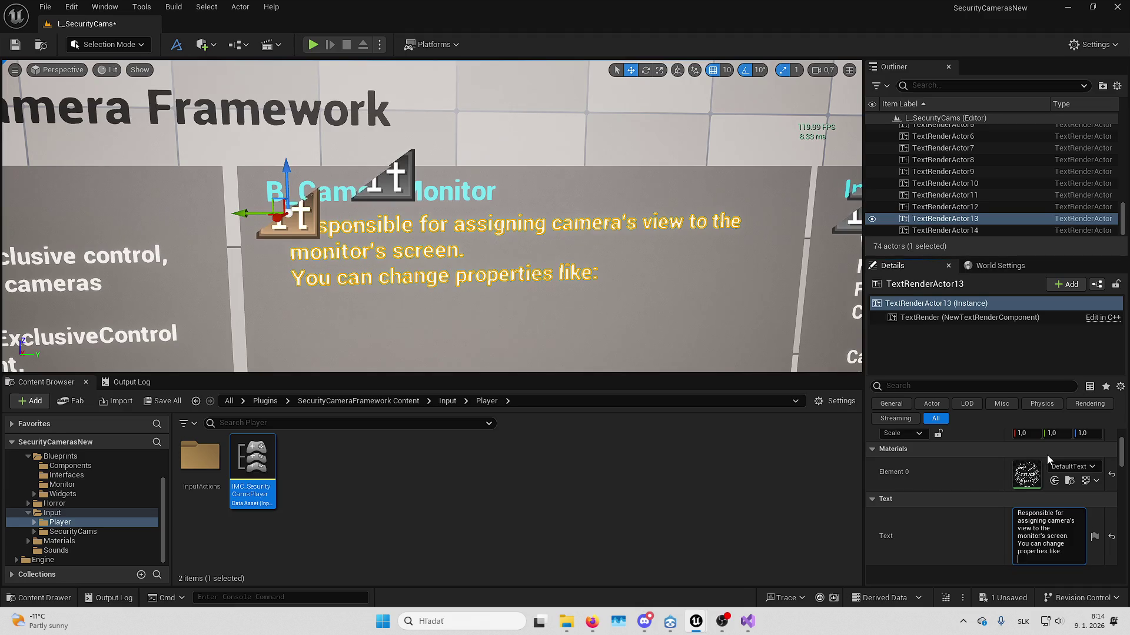
type("Screen M")
type("aterial")
type(", ScreenMate")
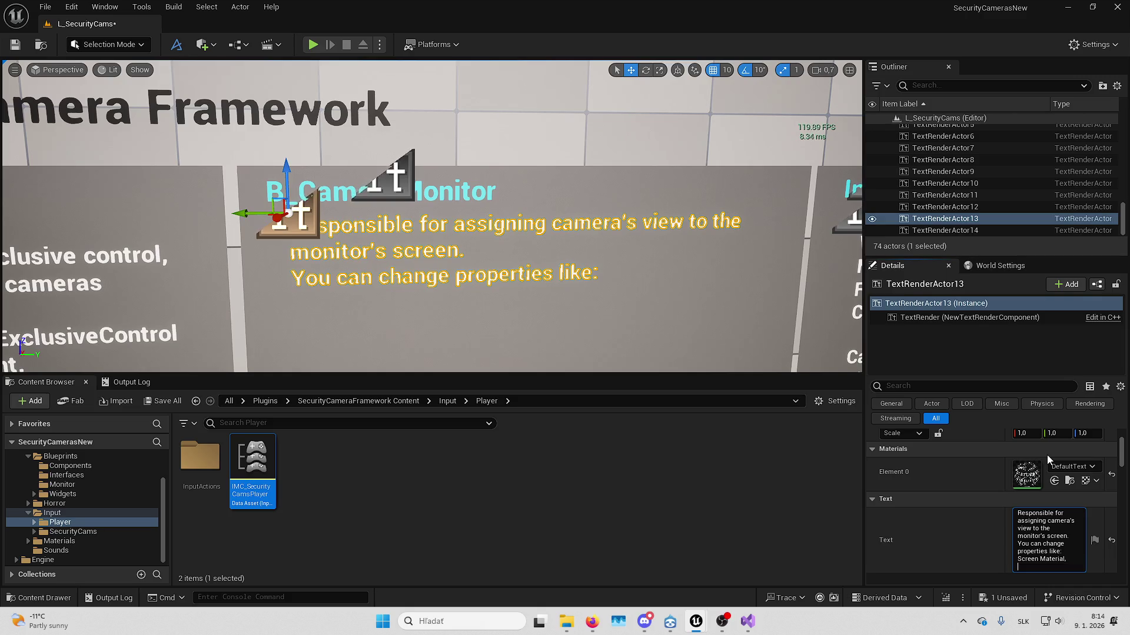
type("rialSlot")
key("Return")
key("shift+Return")
type("- ")
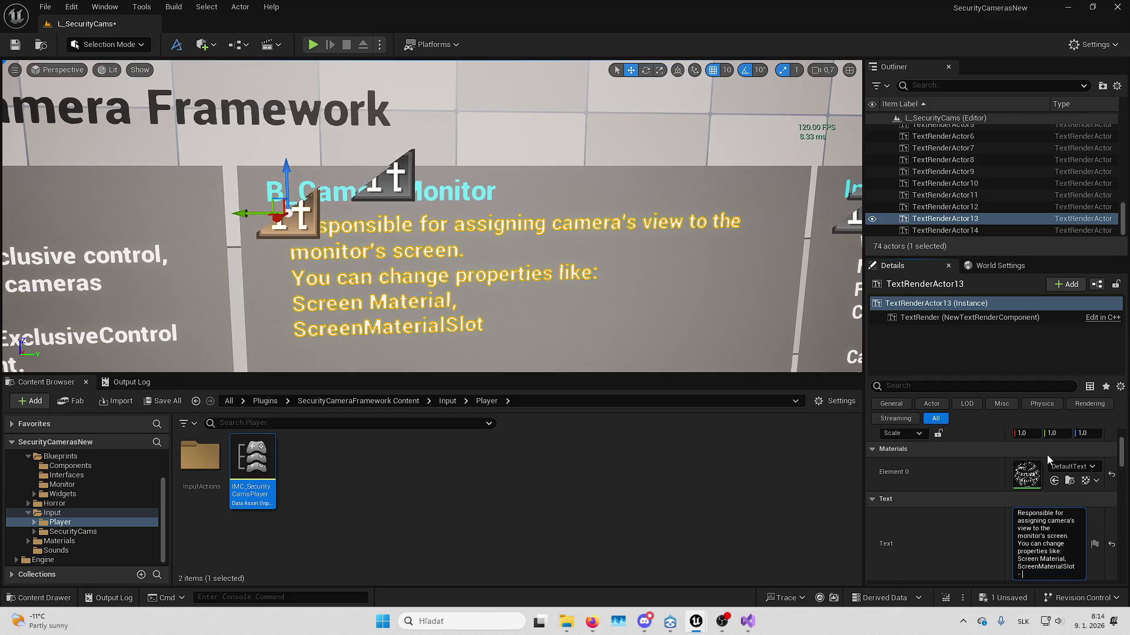
type("to which slot sho")
type("uld we apply the")
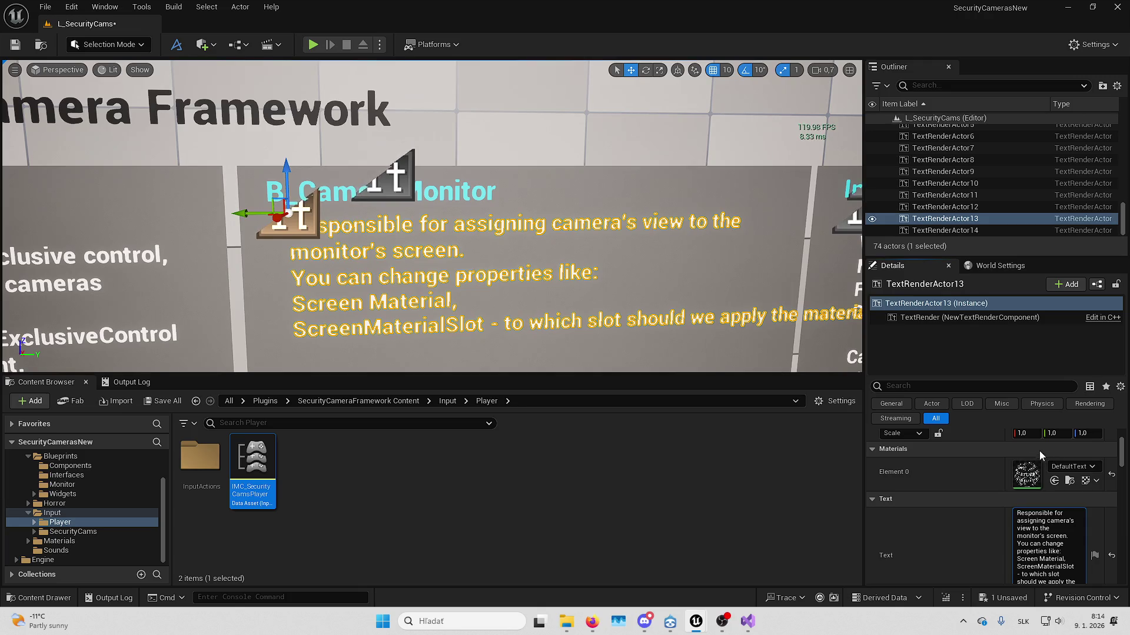
- Replace the slot explanation with the property name 'ScreenTextureParam'
scroll(997, 559, "down", 1)
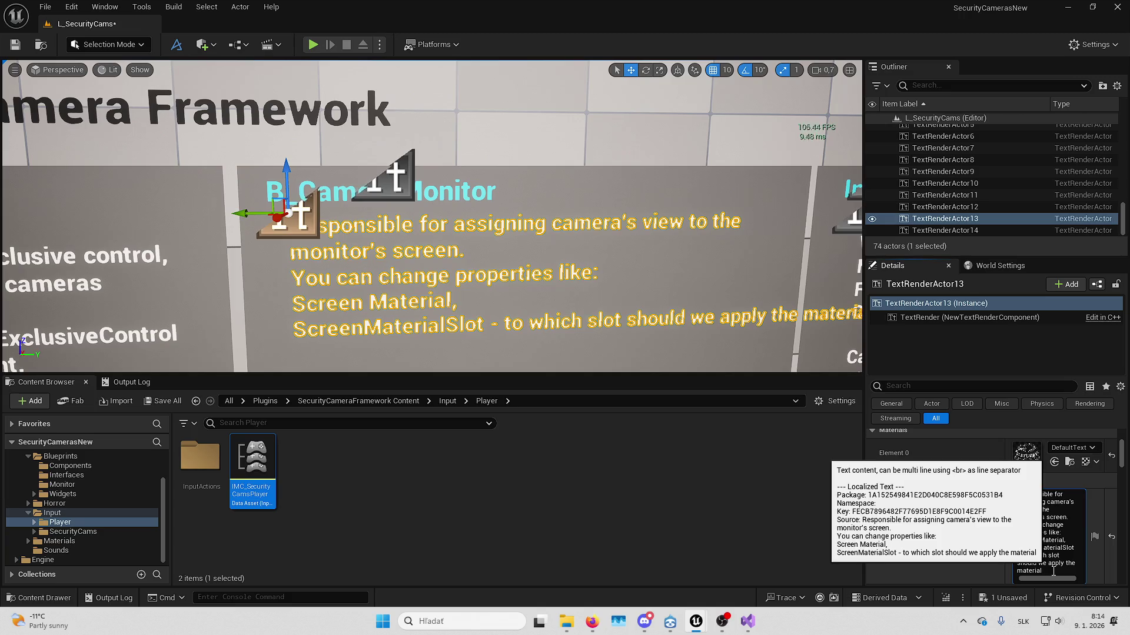
left_click_drag(1051, 571, 1012, 560)
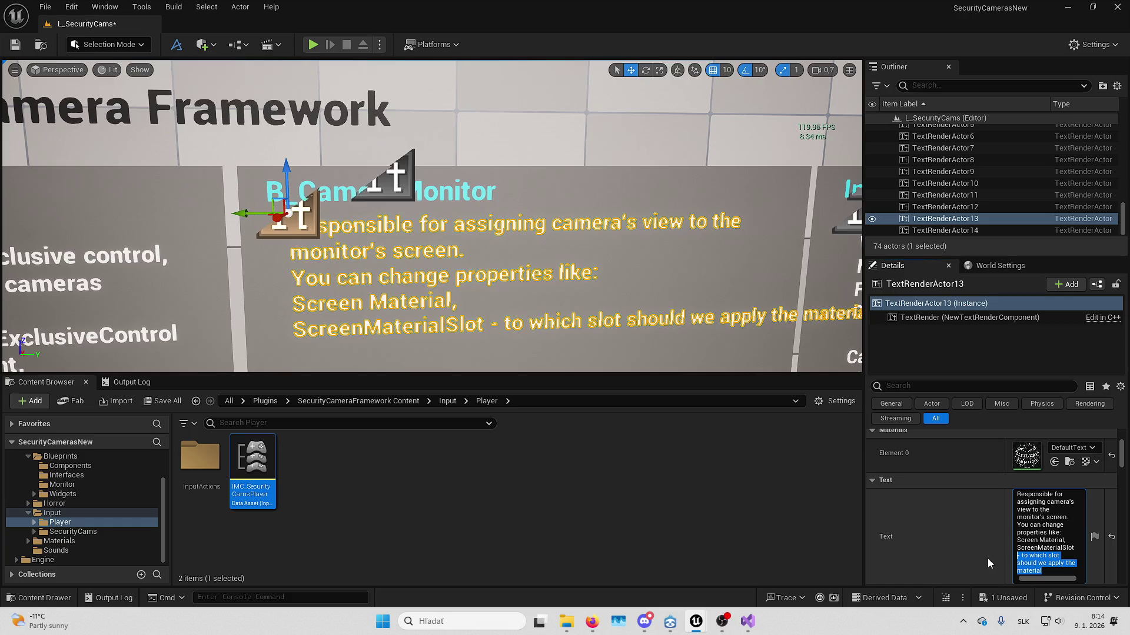
type("Screen text")
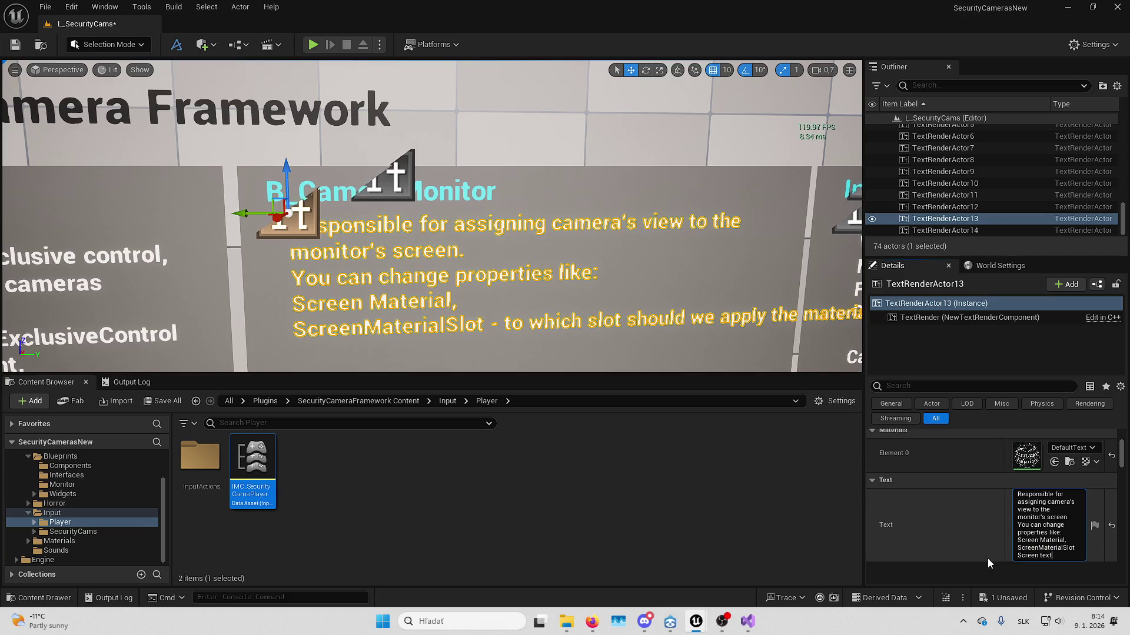
key("BackSpace")
key("BackSpace")
key("BackSpace")
type("Tex")
type("ture")
key("BackSpace")
type("Param")
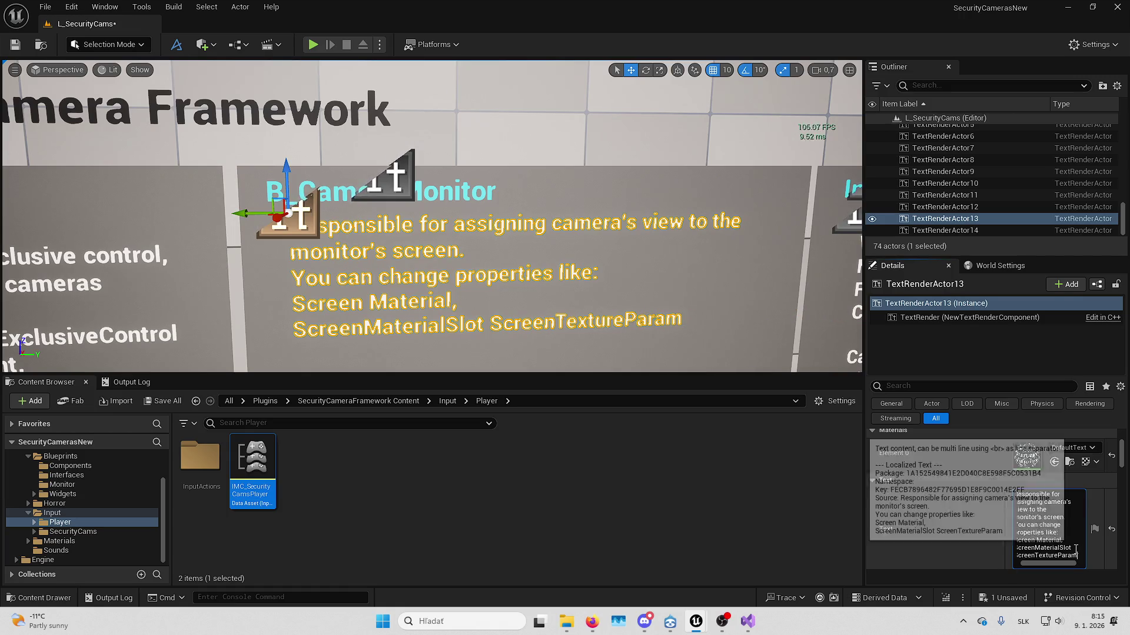
- End ScreenMaterialSlot with a comma and put ScreenTextureParam on its own line
left_click_drag(1071, 548, 996, 548)
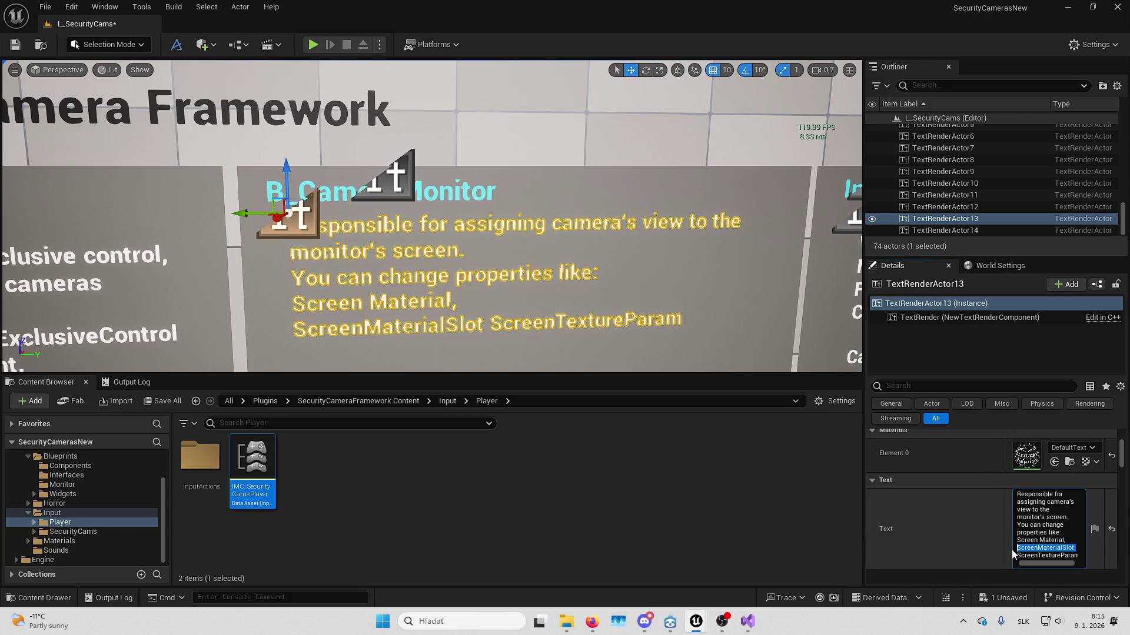
key("Right")
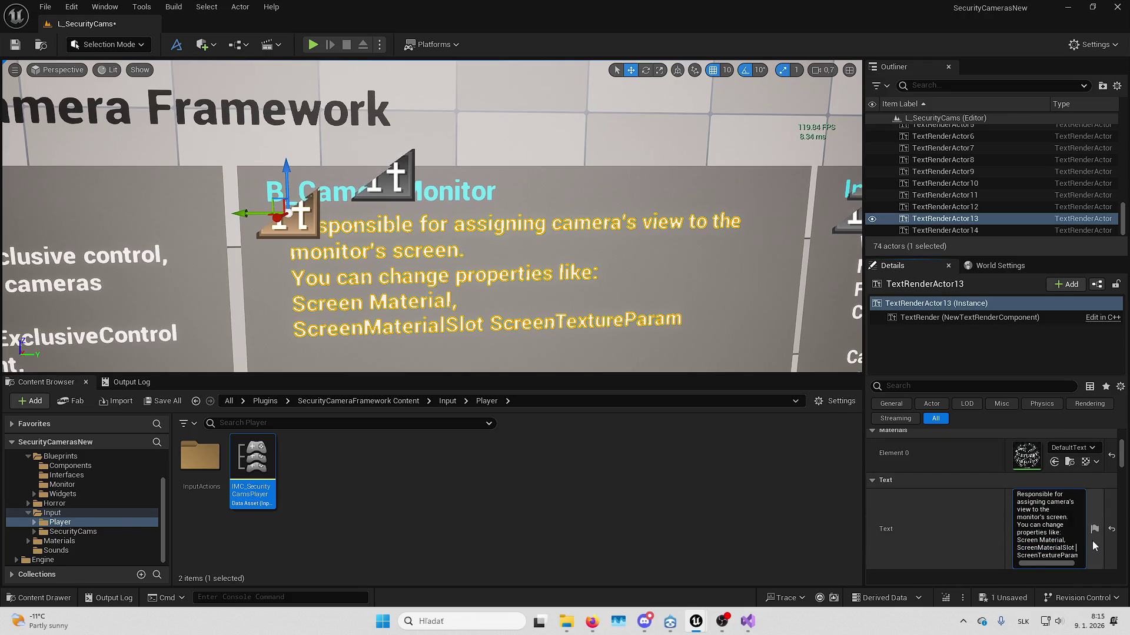
key("BackSpace")
type(",")
key("shift+Return")
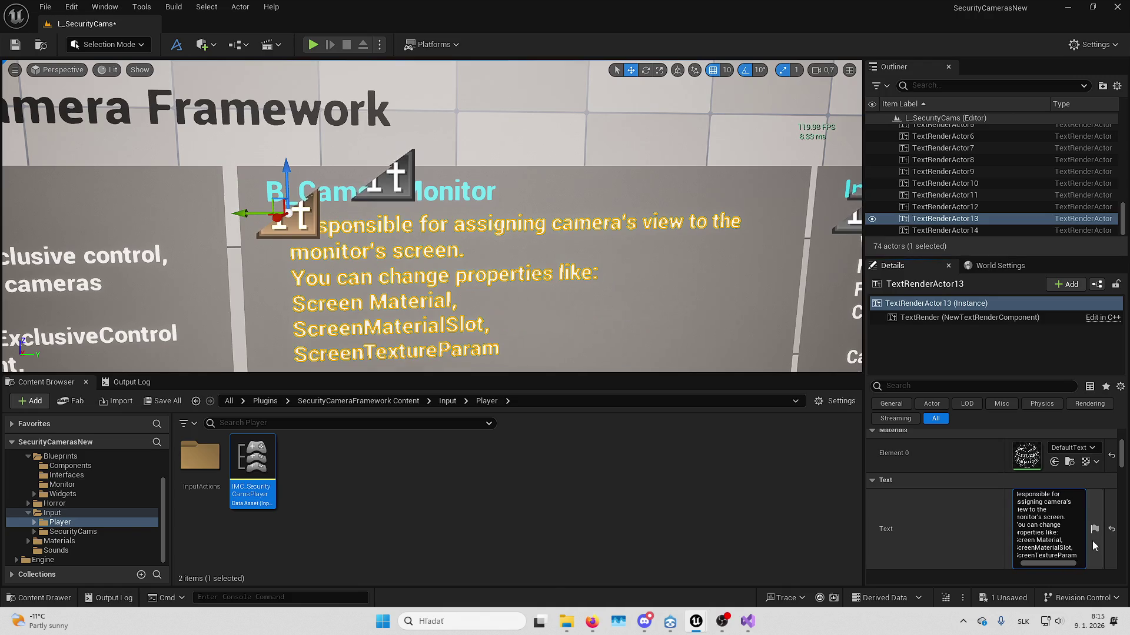
- Add 'or RenderTargetTexture' on a new line and start an 'index' note
scroll(1082, 542, "down", 1)
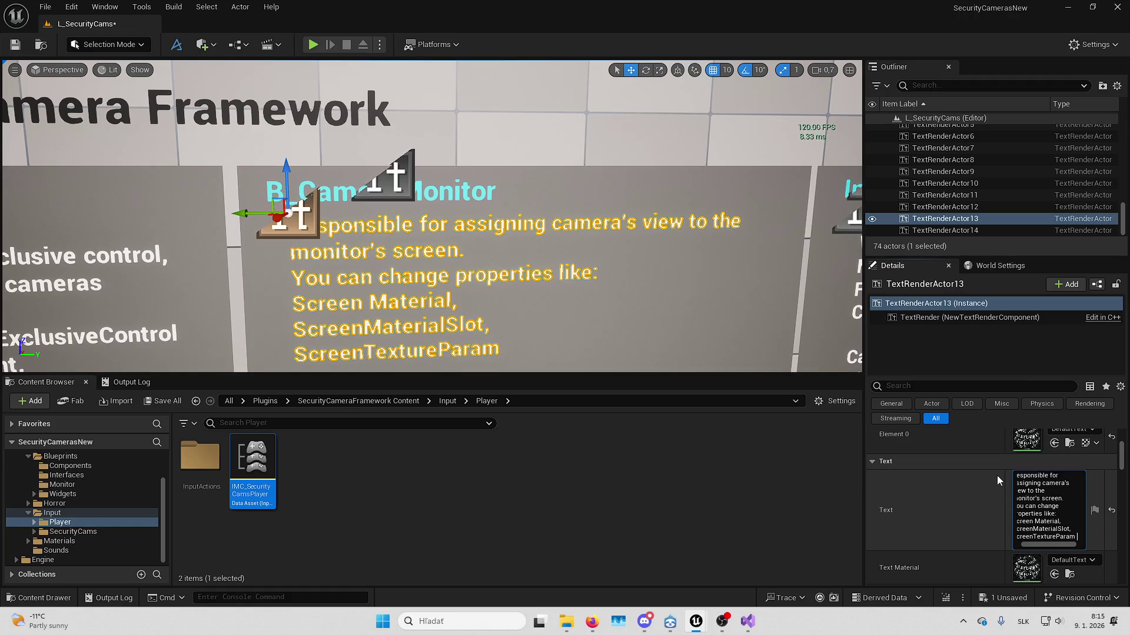
key("shift+Return")
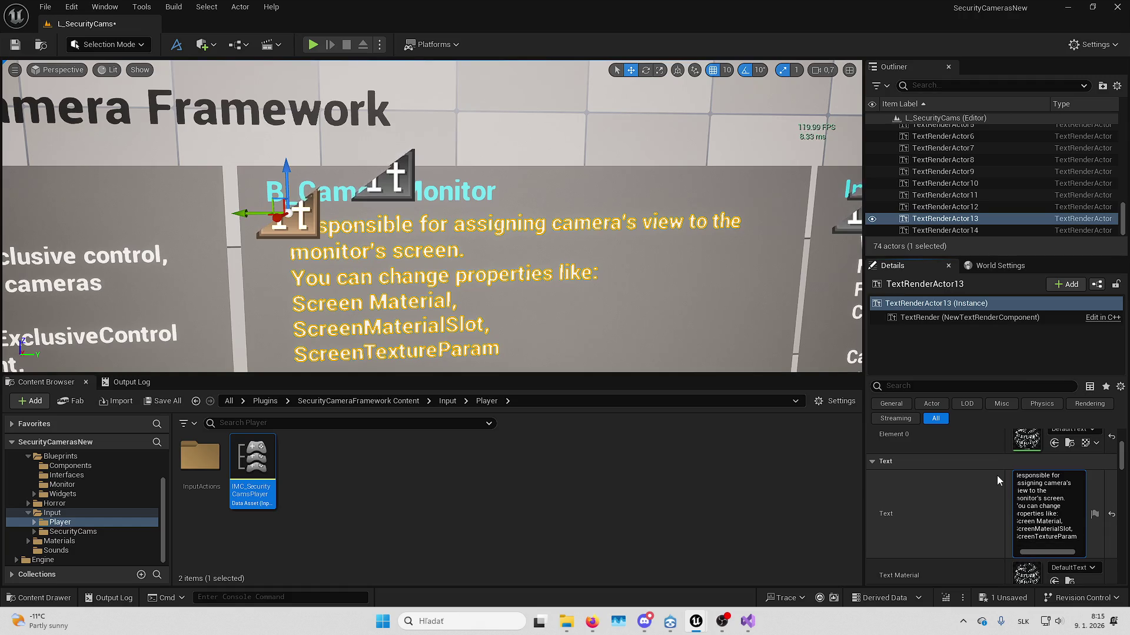
type("or")
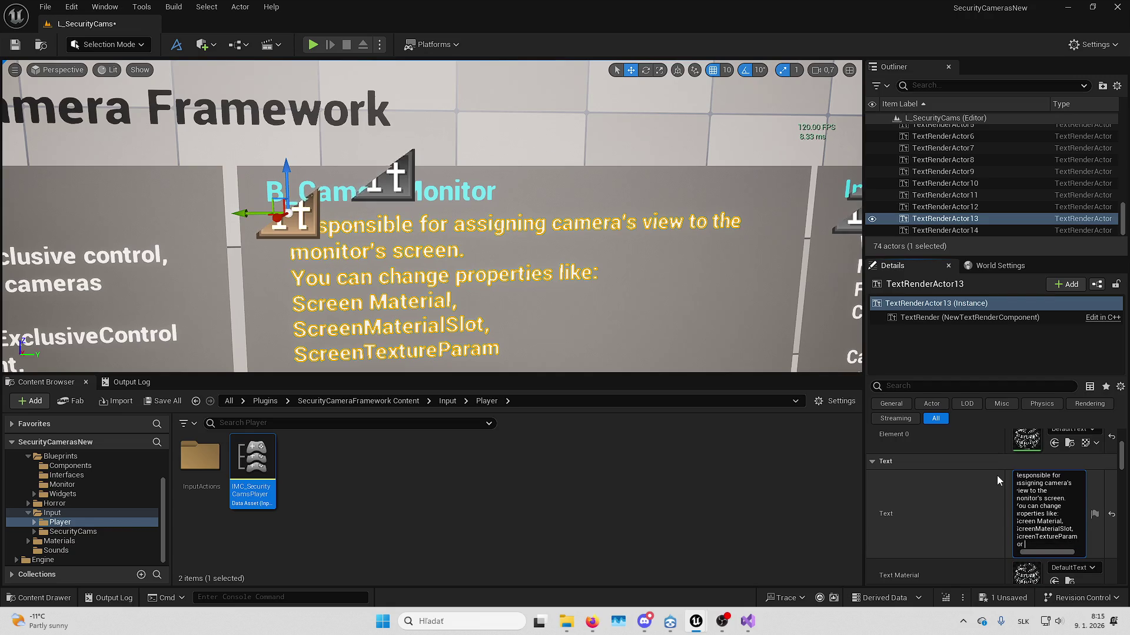
type(" rende")
key("BackSpace")
key("BackSpace")
key("BackSpace")
key("BackSpace")
key("BackSpace")
type("RT")
key("BackSpace")
type("enderTarget")
type("Tex")
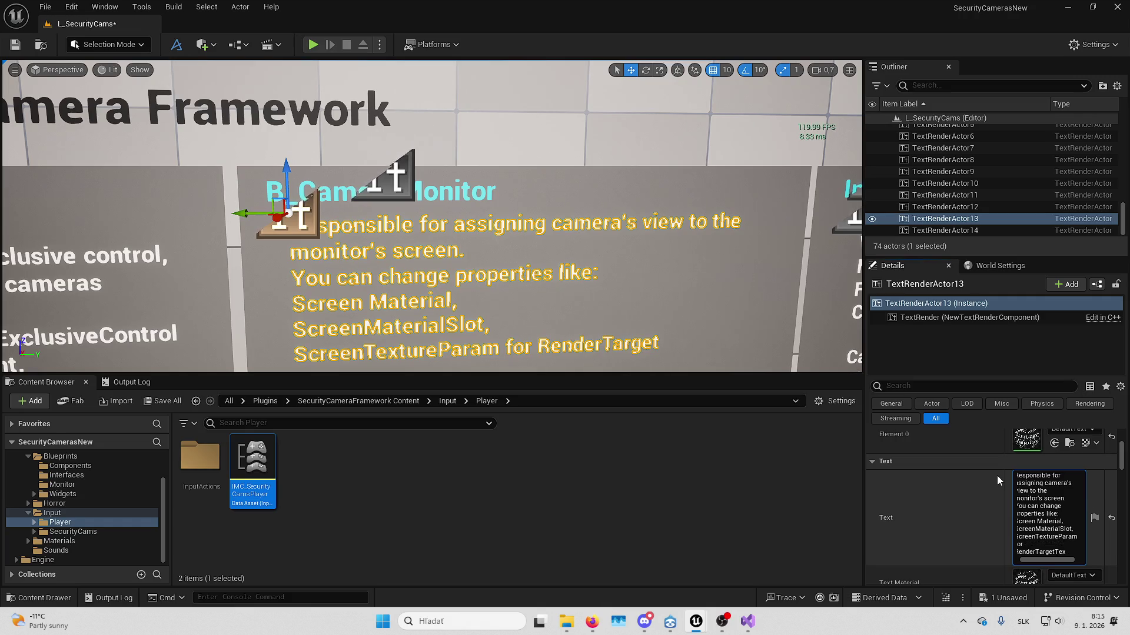
type("ture")
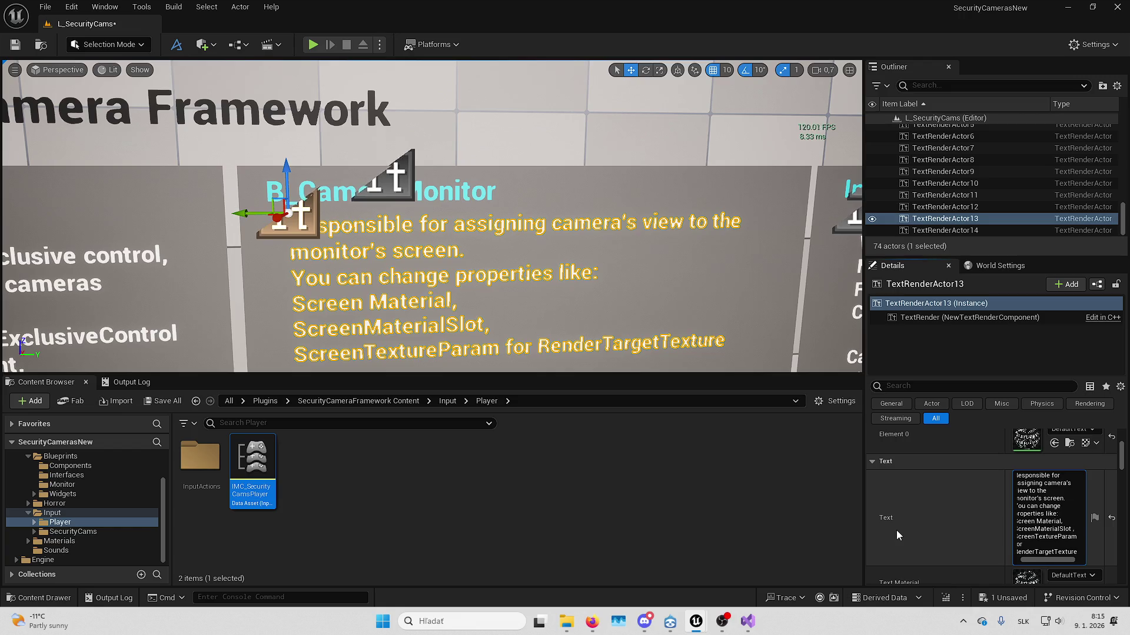
type("index,")
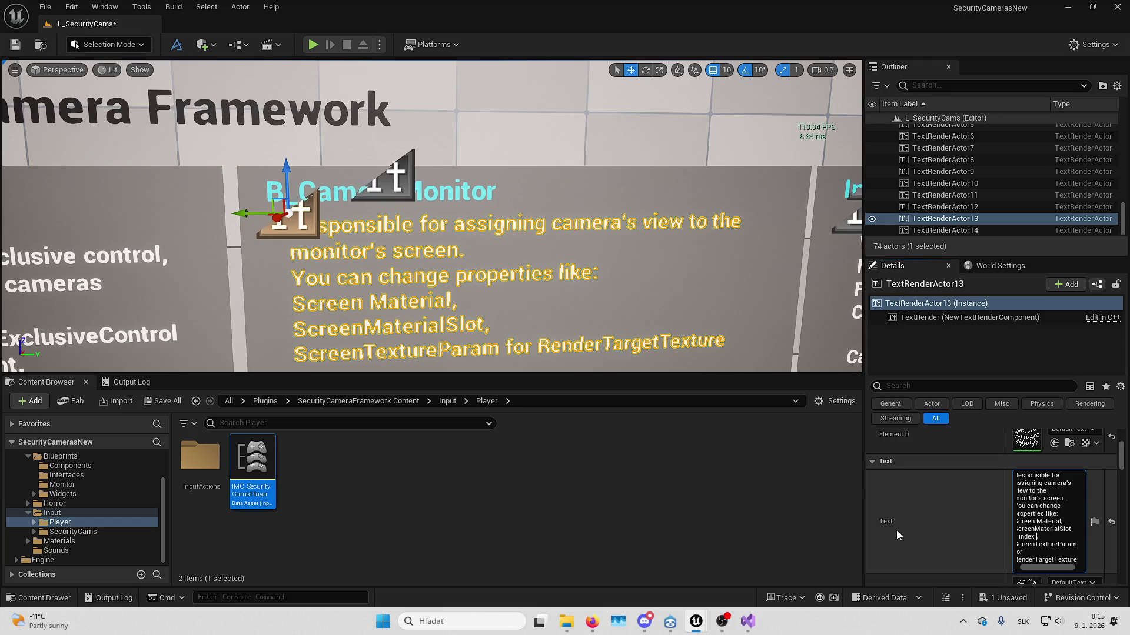
- Write 'Mat index for ScreenMaterial' after ScreenMaterialSlot, fix RenderTargetTexture, and commit
key("BackSpace")
key("BackSpace")
key("BackSpace")
type("index f,")
type("o")
type("screen mat,")
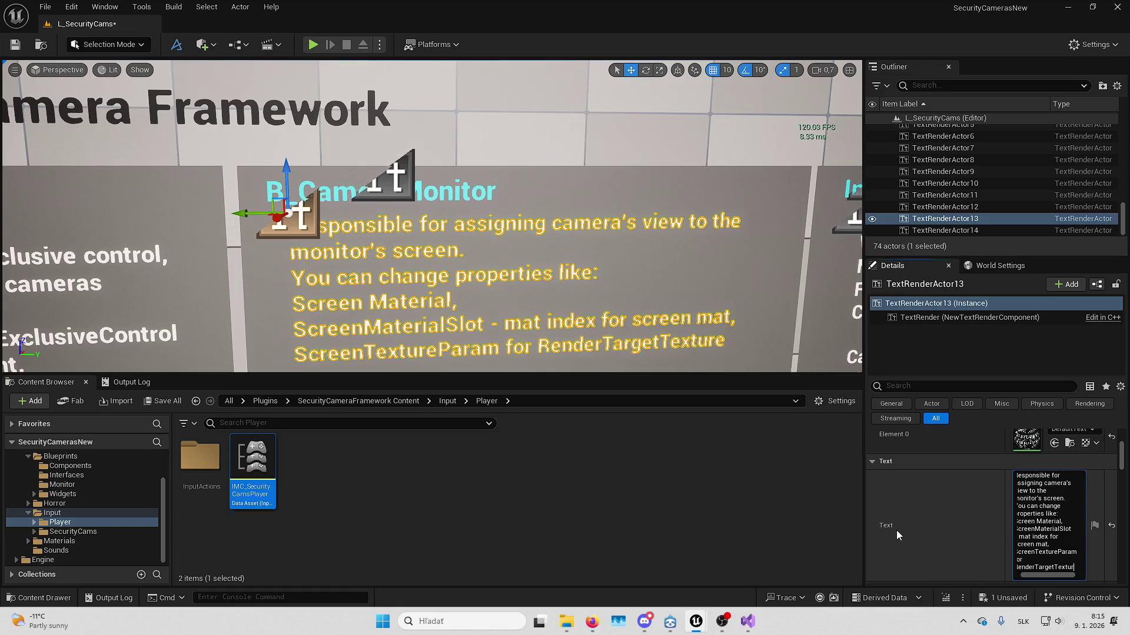
key("BackSpace")
key("BackSpace")
key("BackSpace")
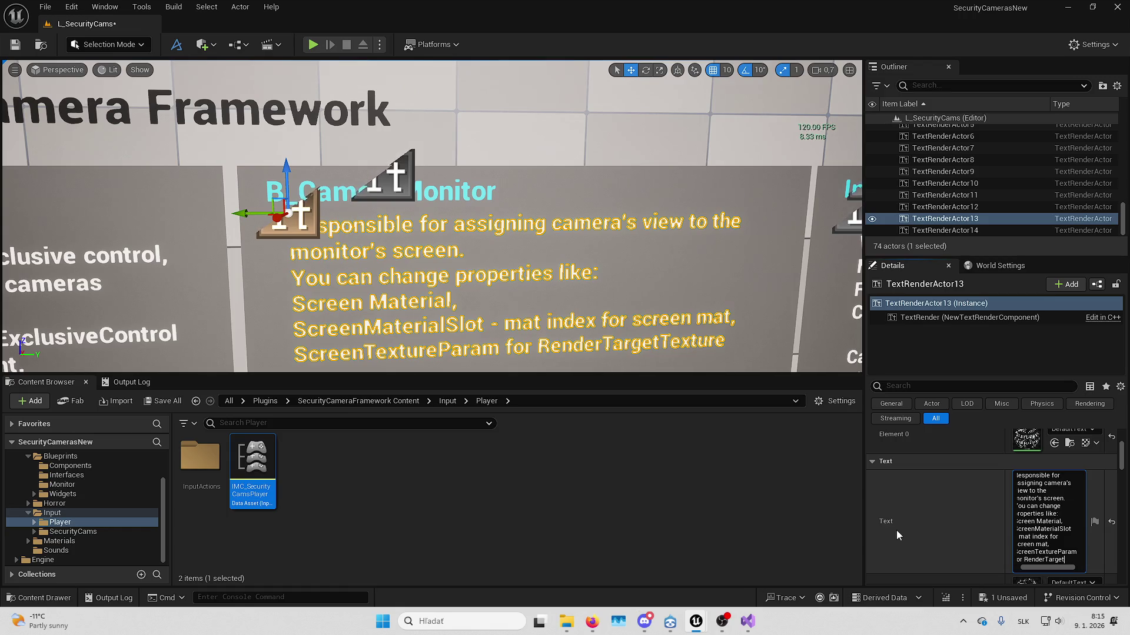
type("Texture")
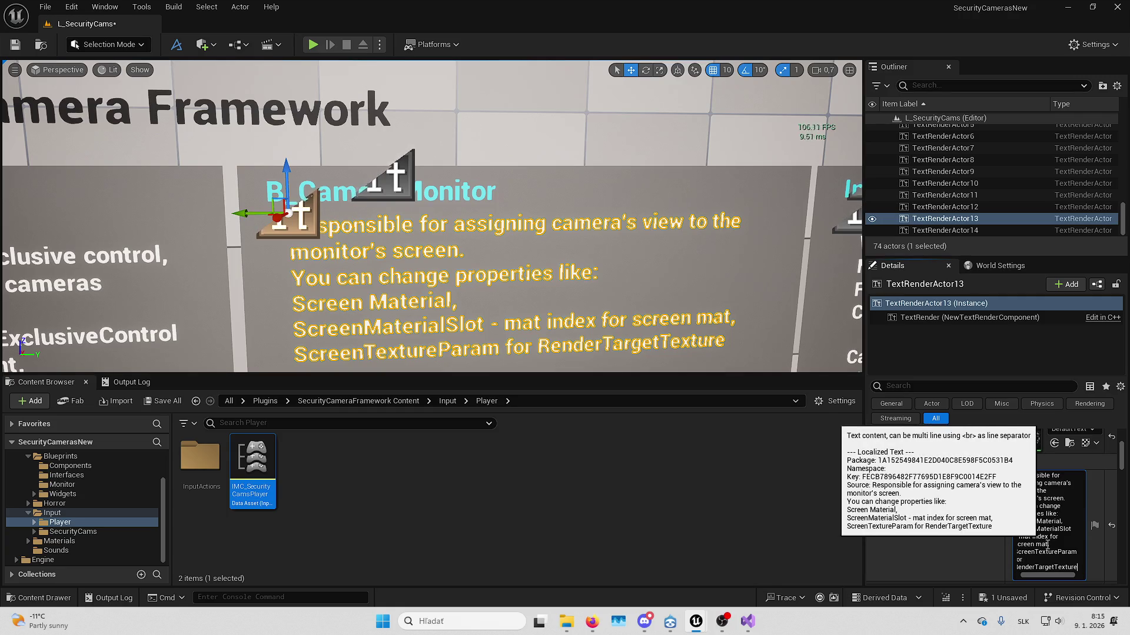
left_click(1047, 544)
key("BackSpace")
key("BackSpace")
key("BackSpace")
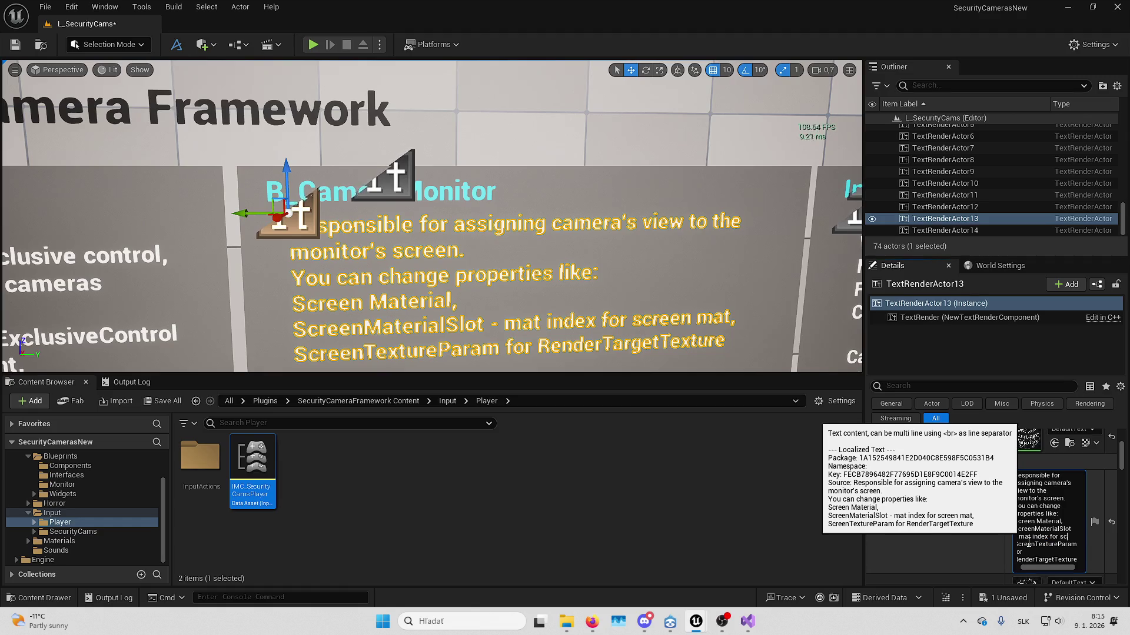
key("BackSpace")
key("BackSpace")
type("ScreenMa")
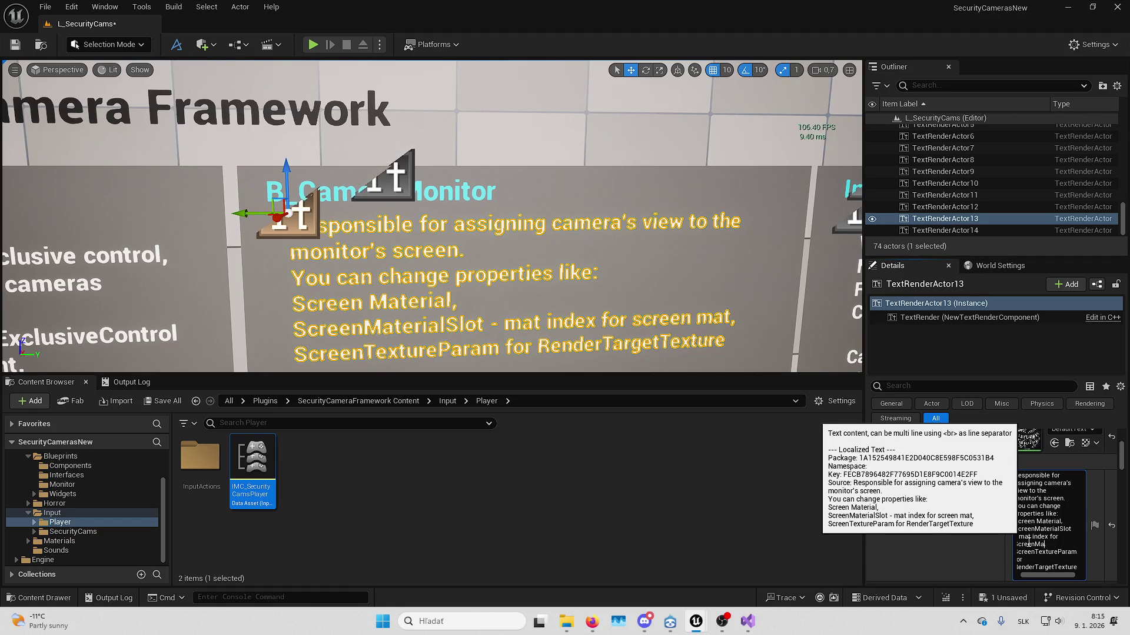
type("terial,")
key("Return")
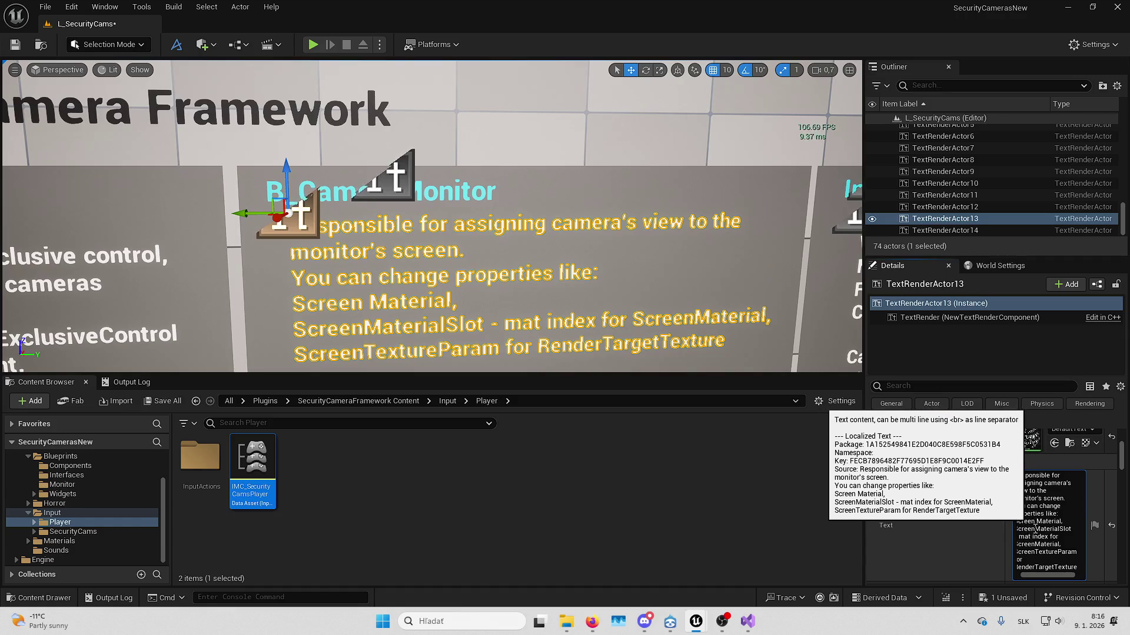
- Capitalize 'Mat' and add an 'AutoEnableCameraFeed' line to the text
scroll(1038, 582, "left", 2)
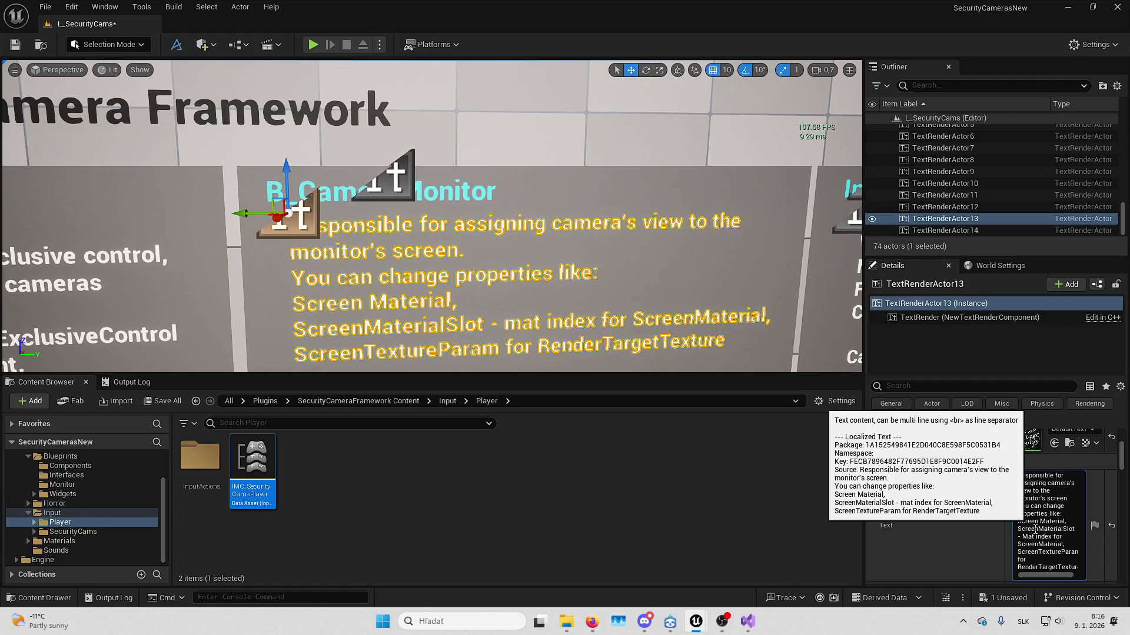
key("BackSpace")
type("M")
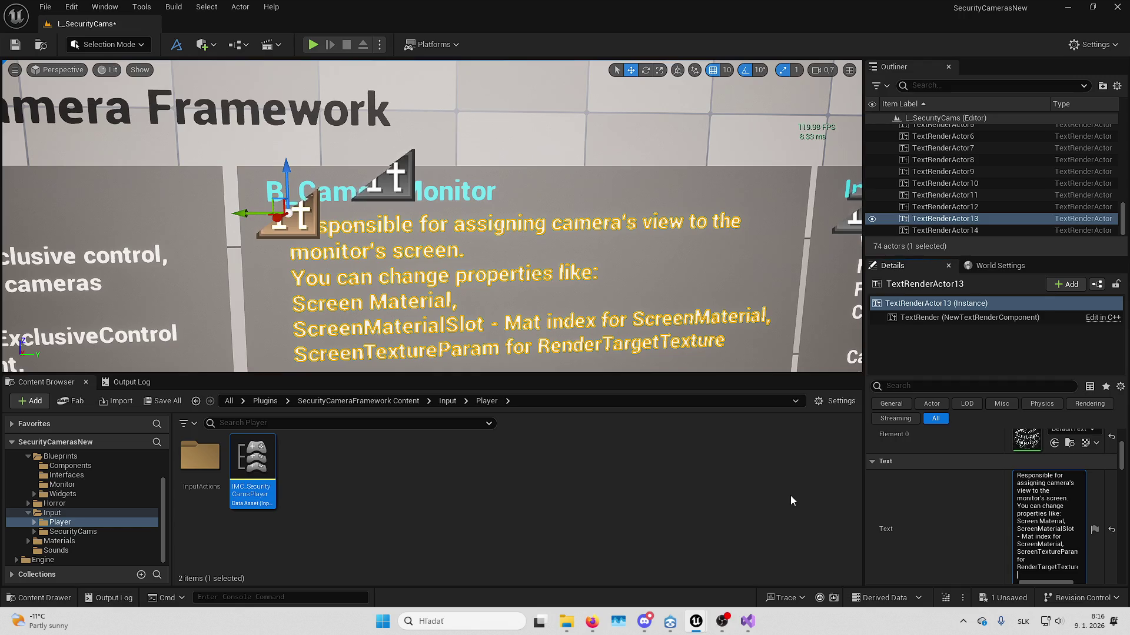
type("uto")
type("nableCamera")
type("Feed")
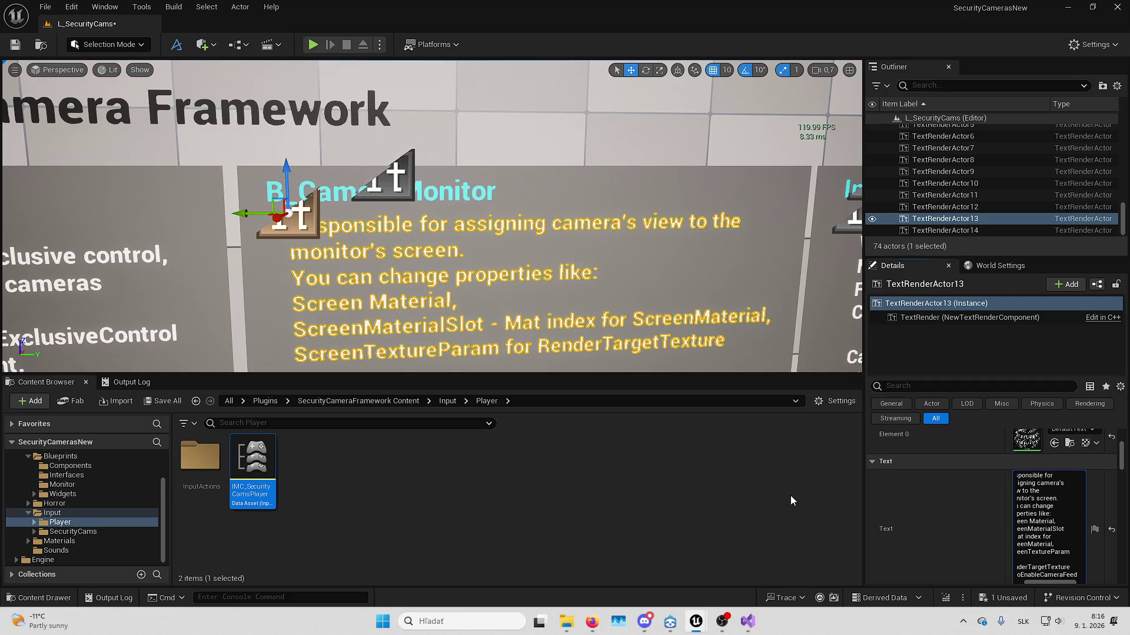
key("Return")
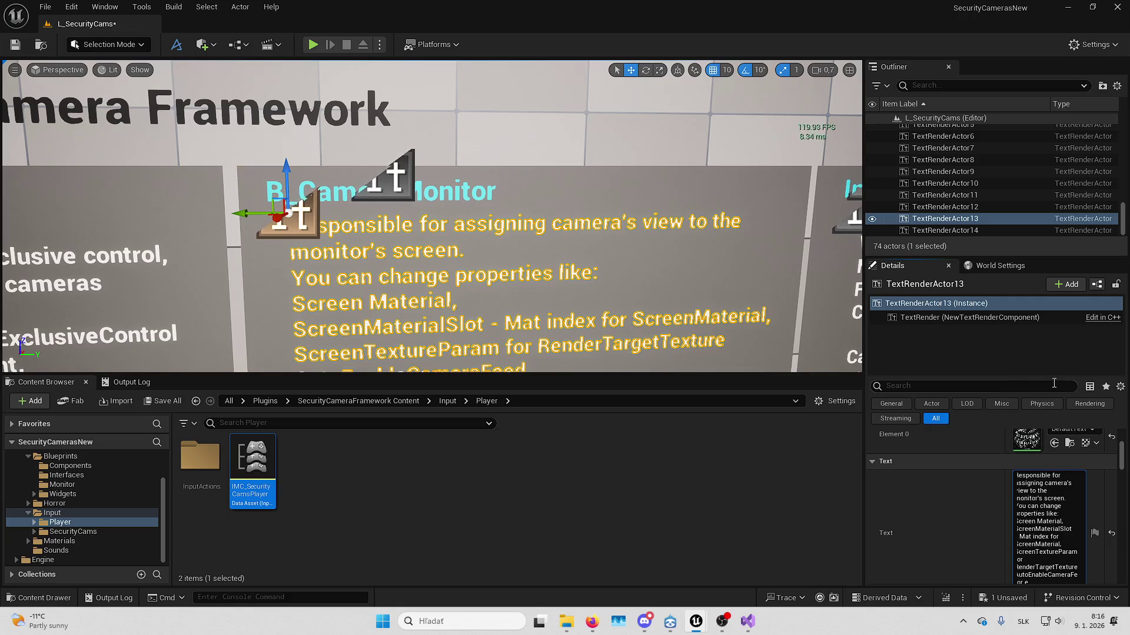
- Finish the line as 'AutoEnableCameraFeed for enabling/disabling monitor'
type("nabl")
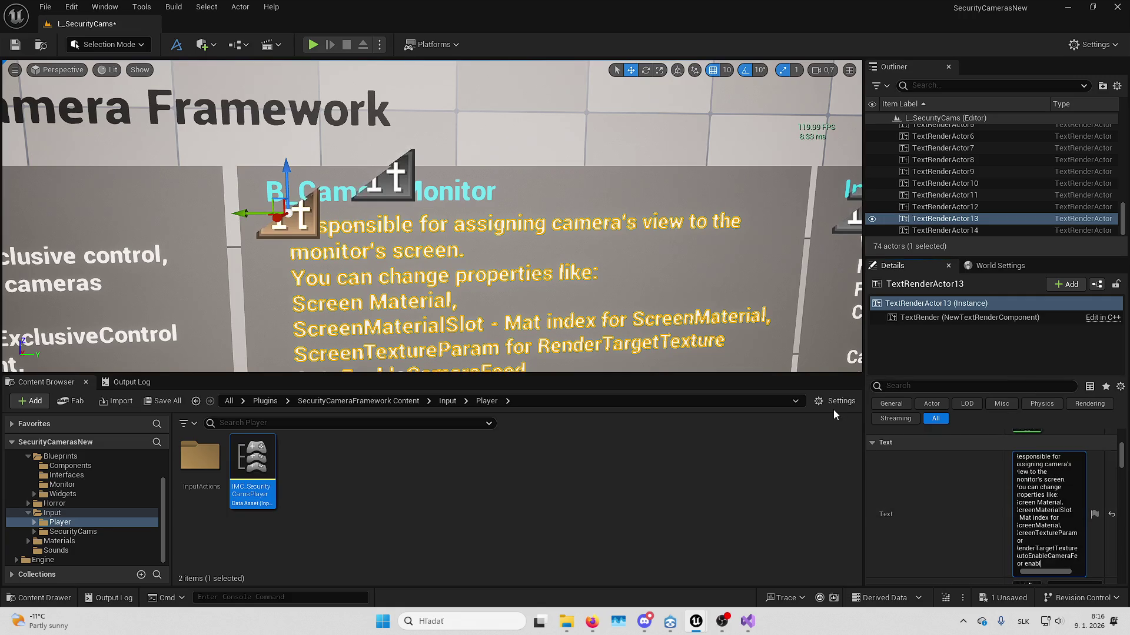
type("ing/disabling")
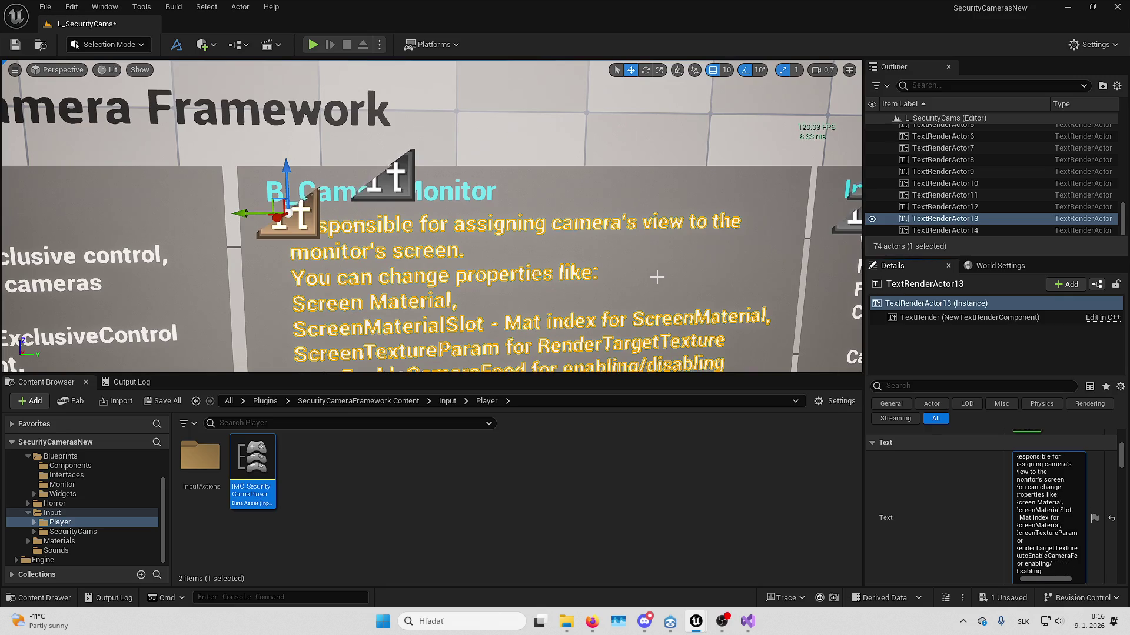
left_click_drag(657, 277, 653, 218)
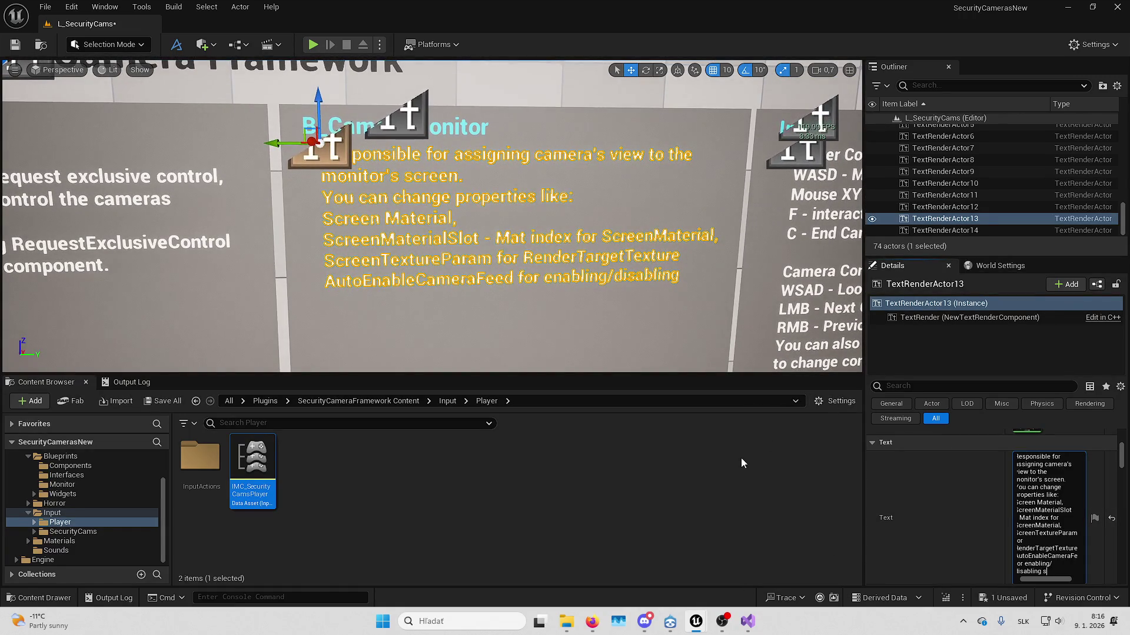
type("scree")
key("BackSpace")
key("BackSpace")
key("BackSpace")
key("BackSpace")
type("monitor")
- Nudge the monitor text slightly left along its Y axis
scroll(330, 165, "down", 3)
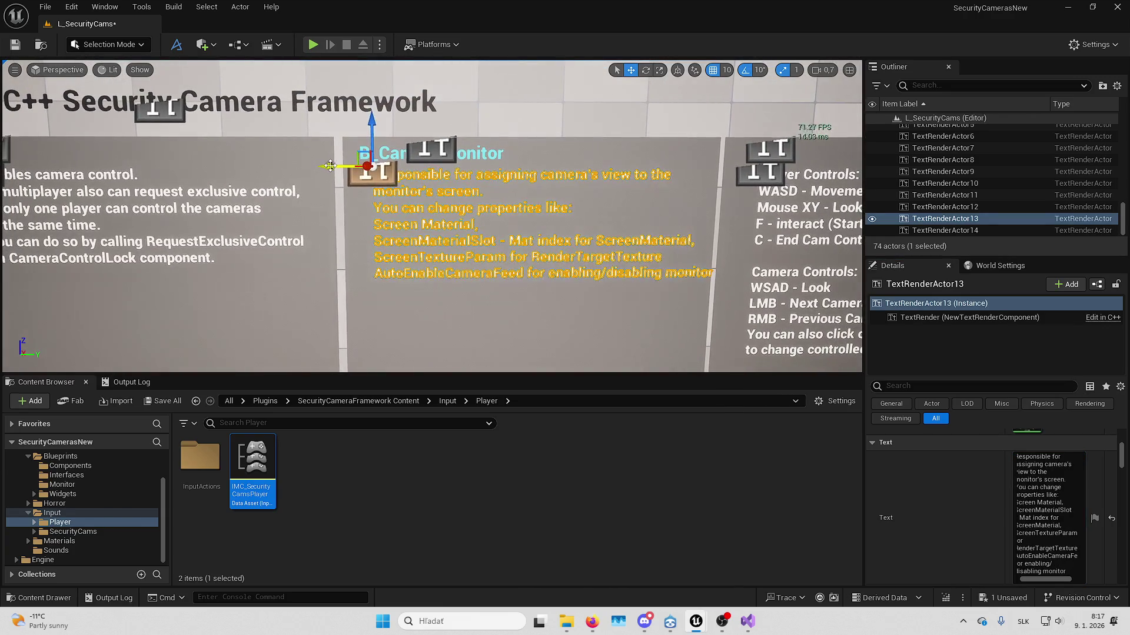
left_click_drag(330, 166, 322, 166)
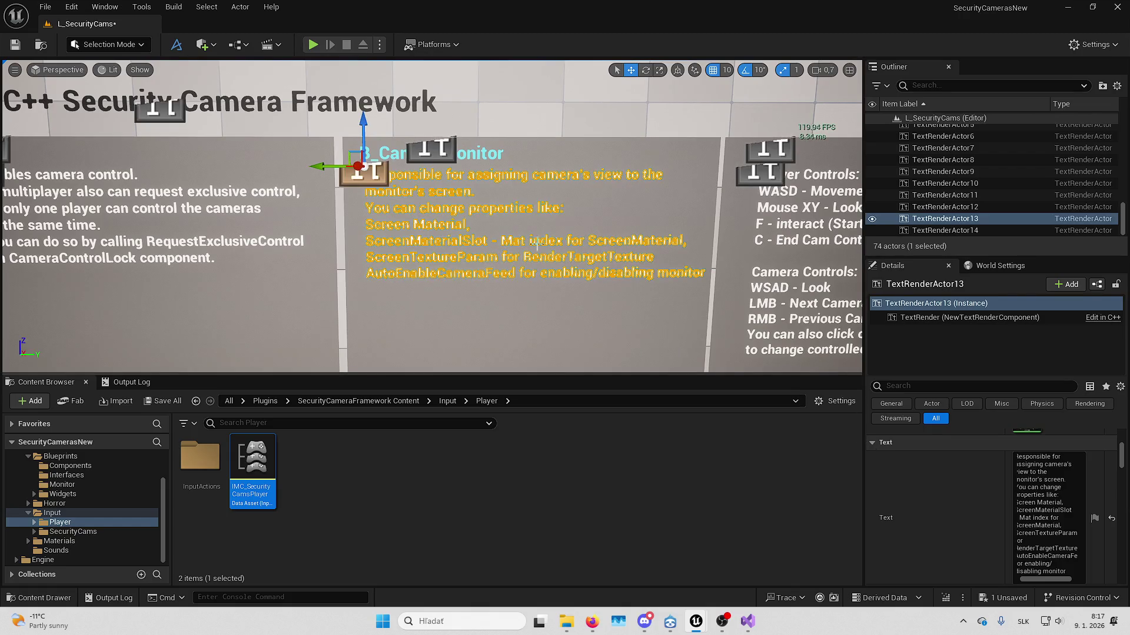
left_click_drag(536, 244, 500, 244)
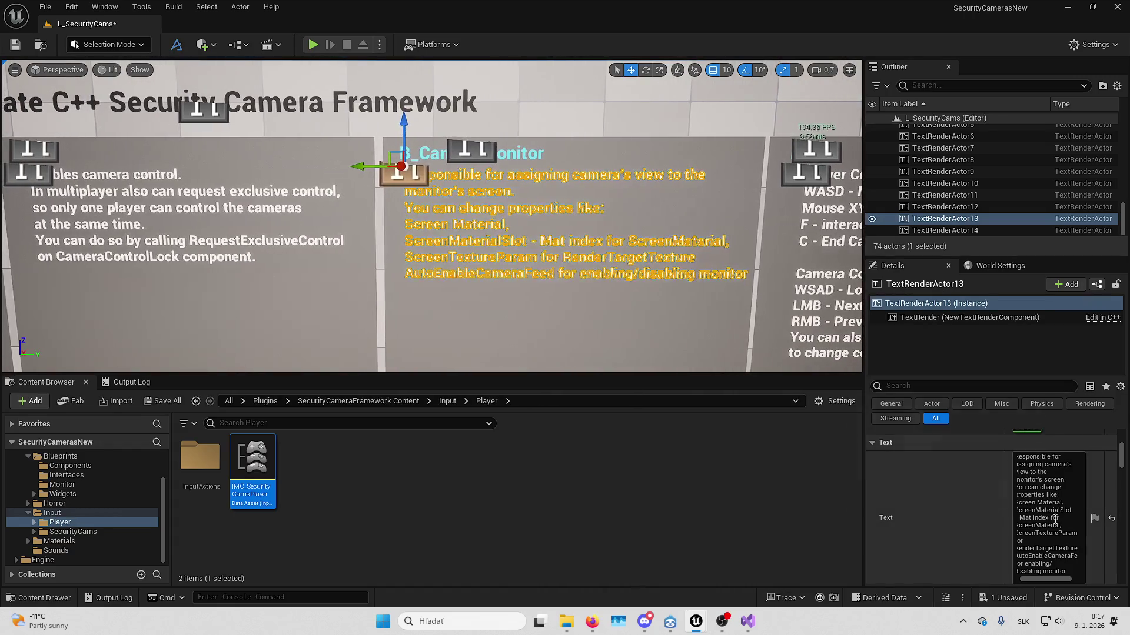
- Rejoin RenderTargetTexture onto the ScreenTextureParam line and start a line for another property
left_click(1042, 541)
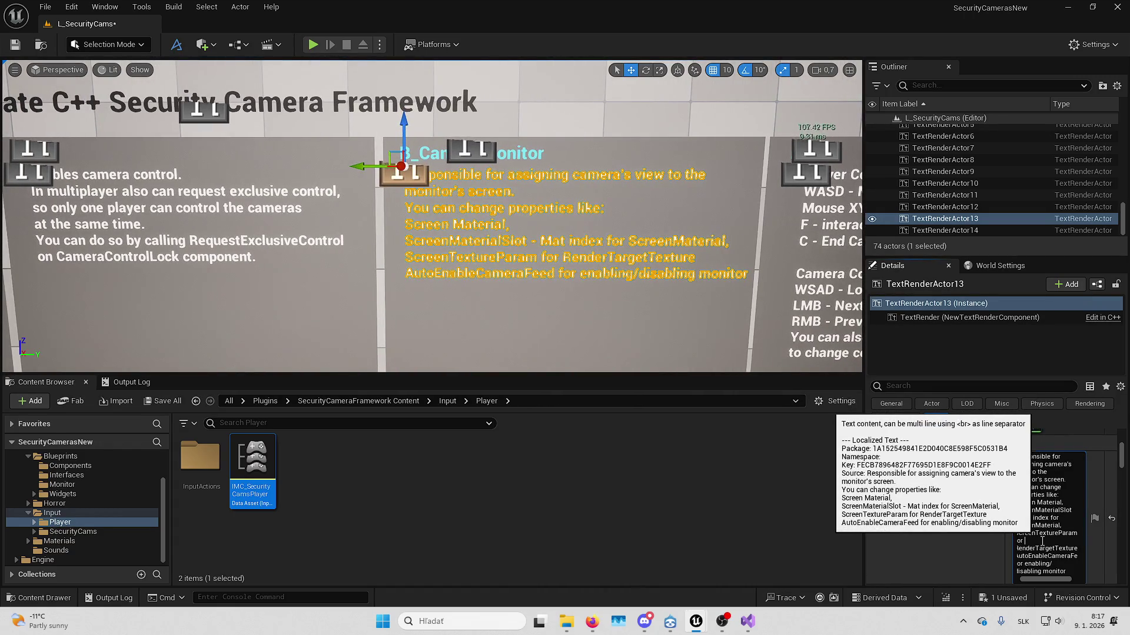
key("Delete")
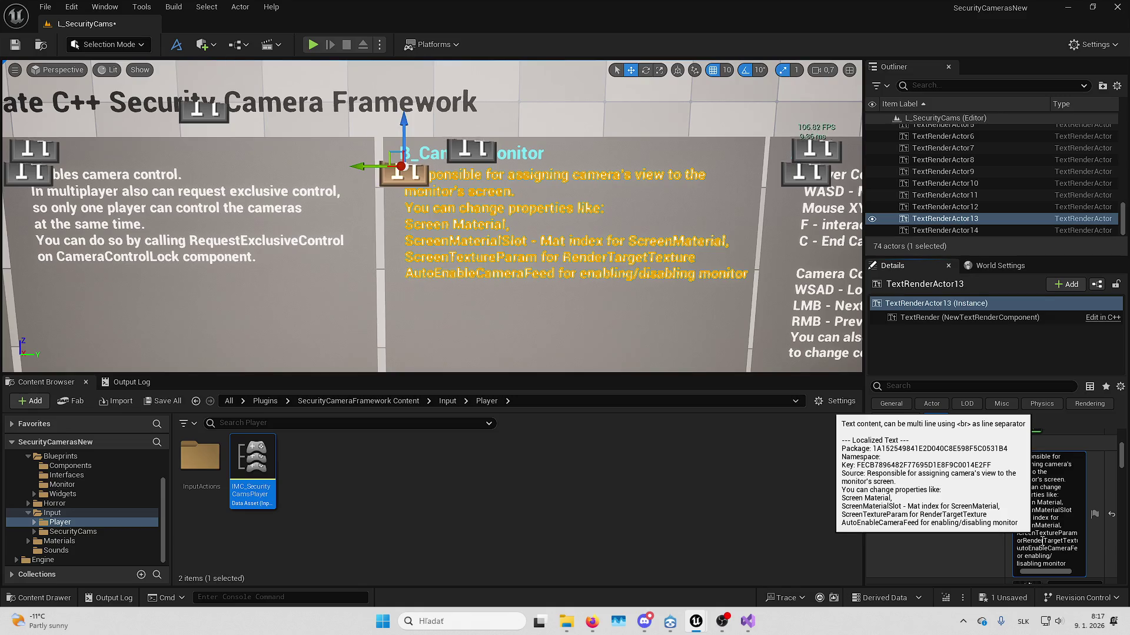
key("shift+Return")
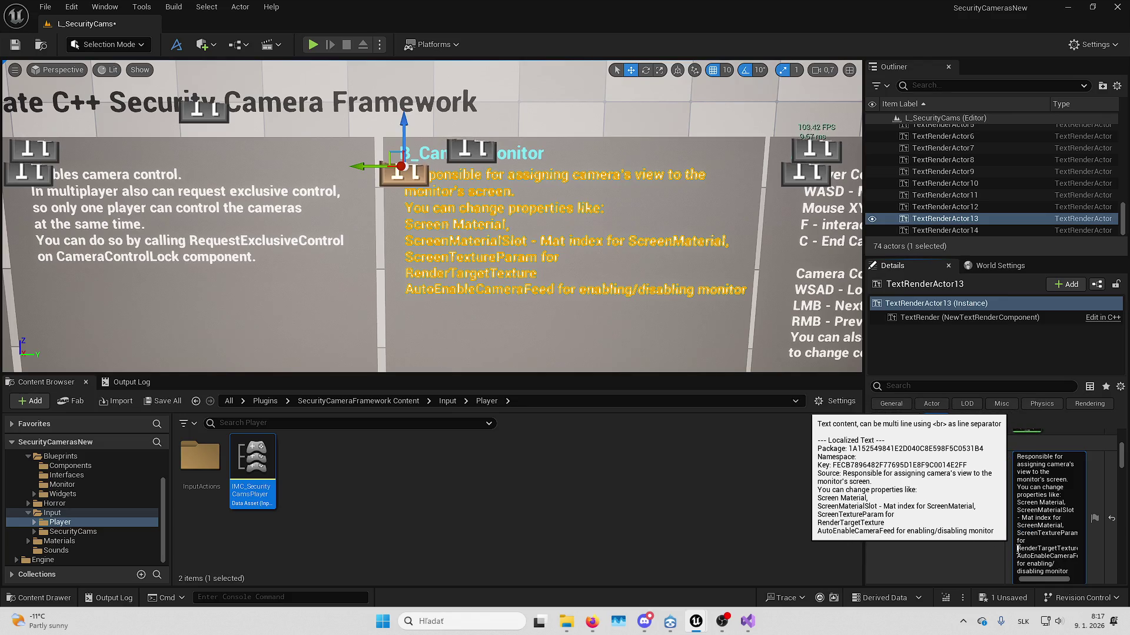
key("Delete")
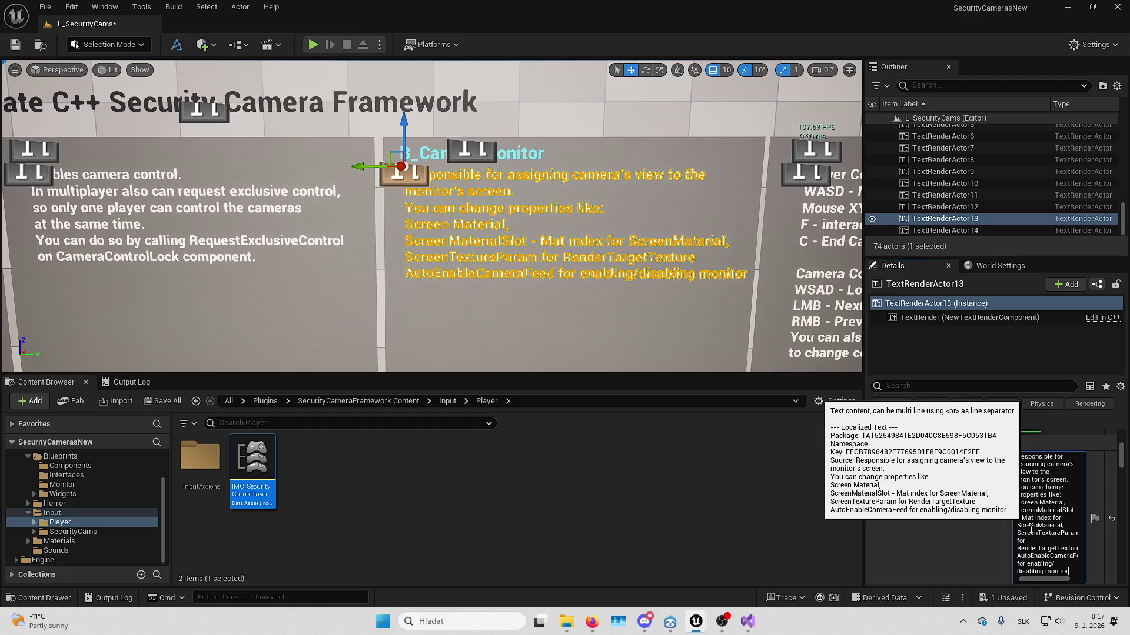
scroll(1035, 535, "down", 1)
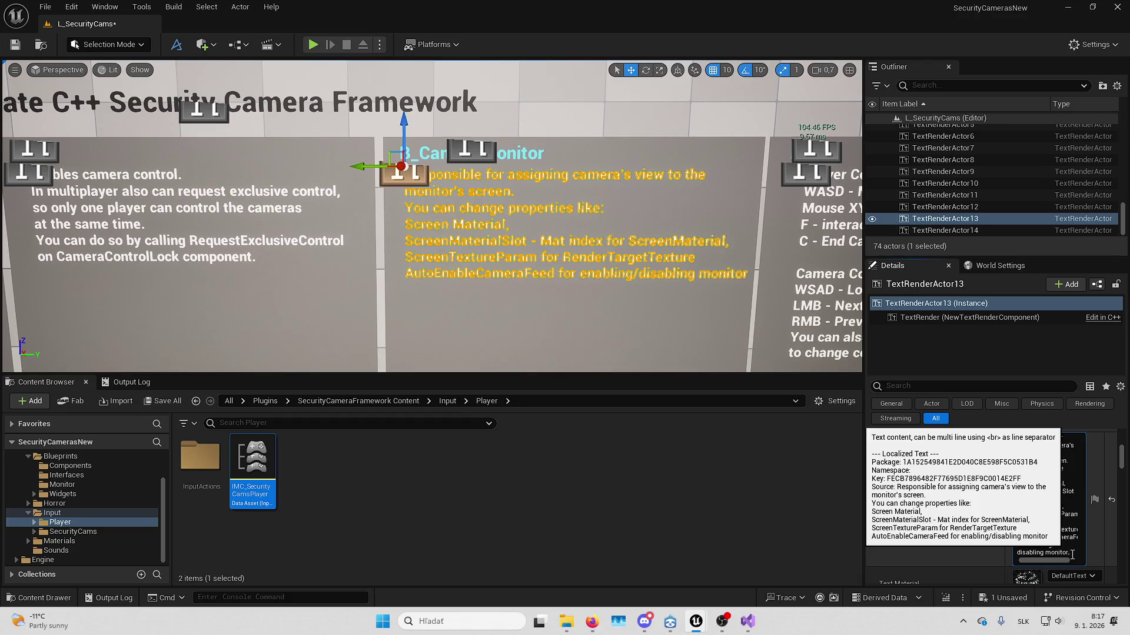
key("shift+Return")
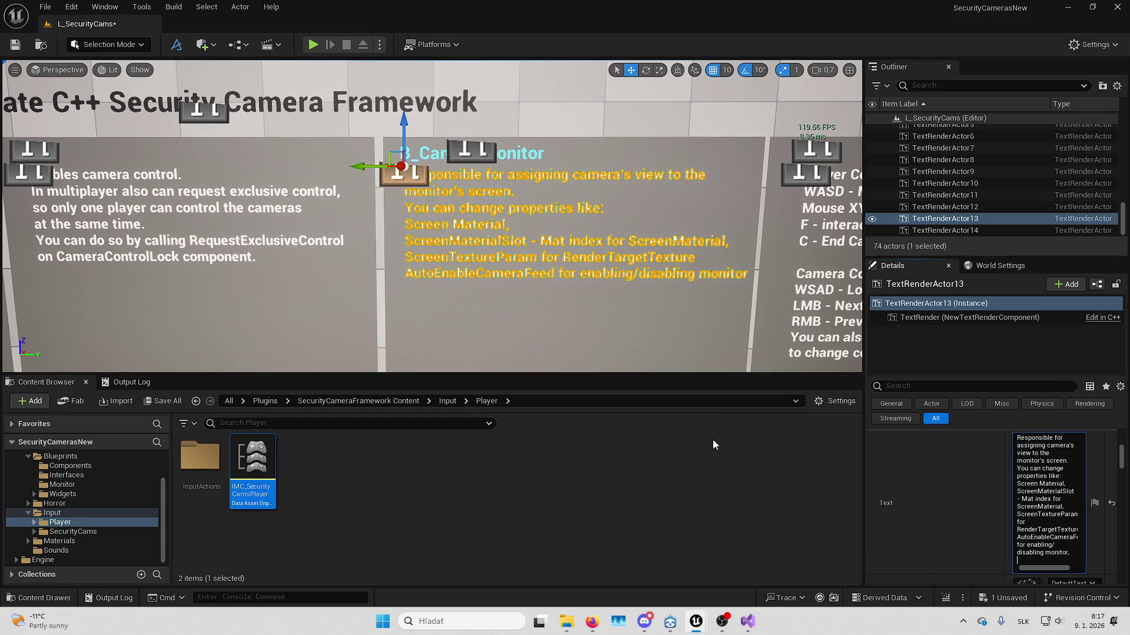
- Type StartupAssignMode, StartupCameraIndex, StartupCameraId and SwitcherOwnerActor as separate comma-ended lines
type("StartupASs")
type("signMode")
type(",")
key("shift+Return")
type("tartupC")
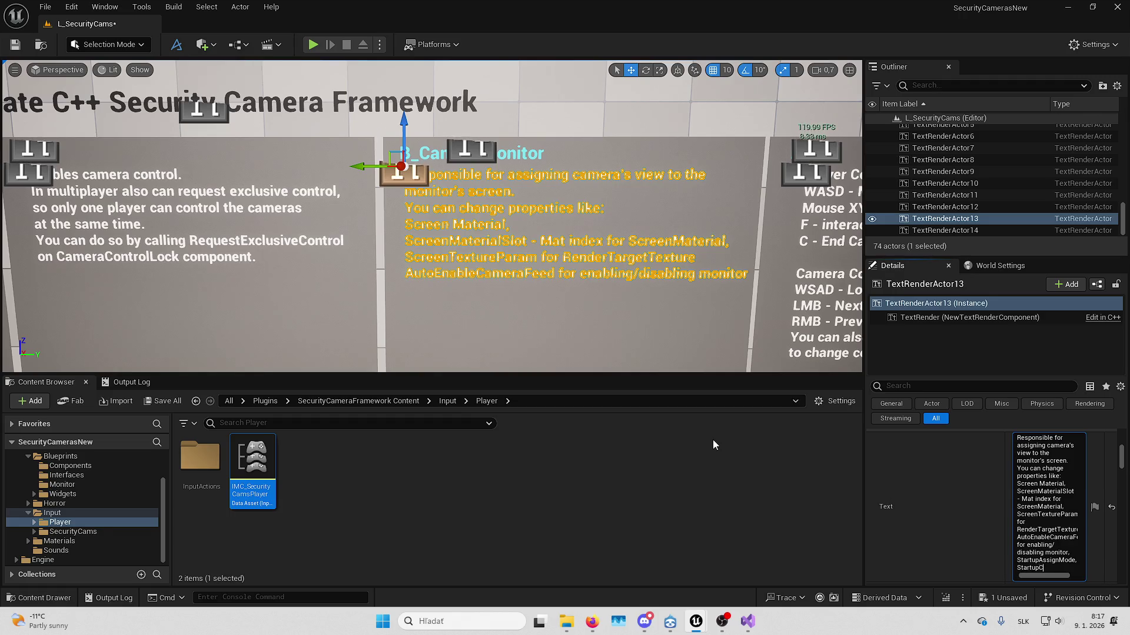
type("ameraIndex")
type(",")
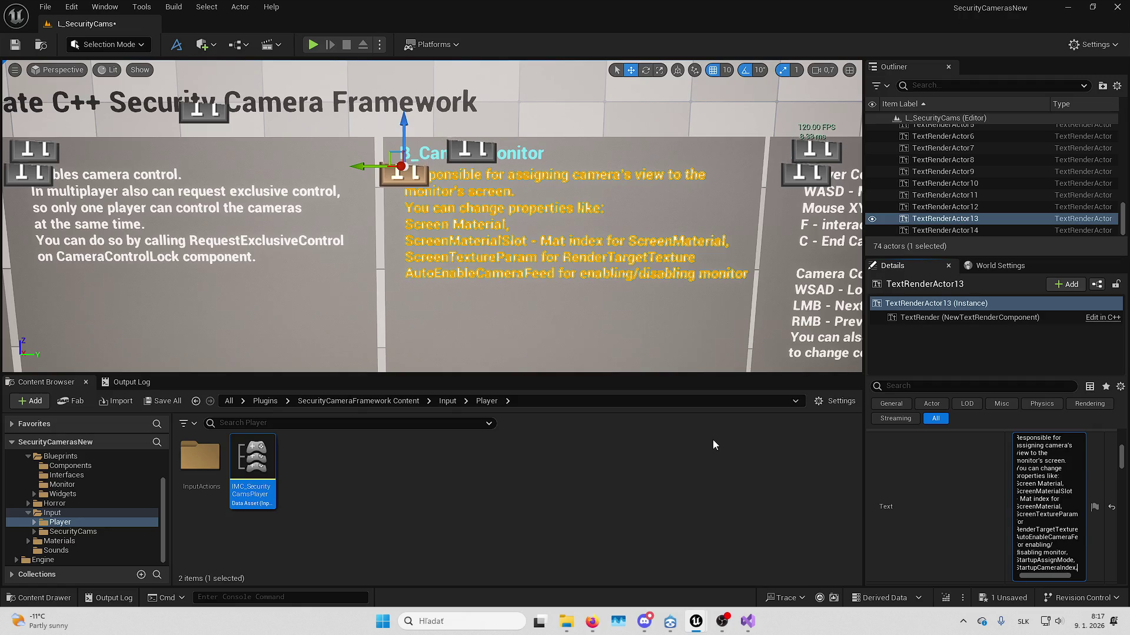
key("shift+Return")
type("Startupcame")
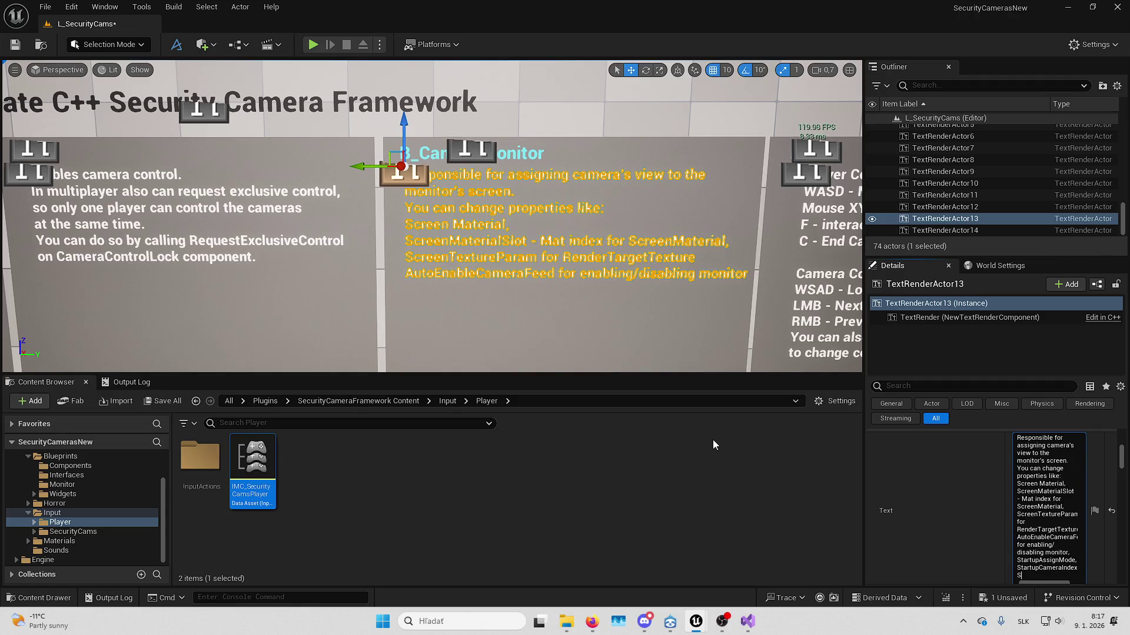
key("BackSpace")
key("BackSpace")
key("BackSpace")
type("CameraI")
type("d")
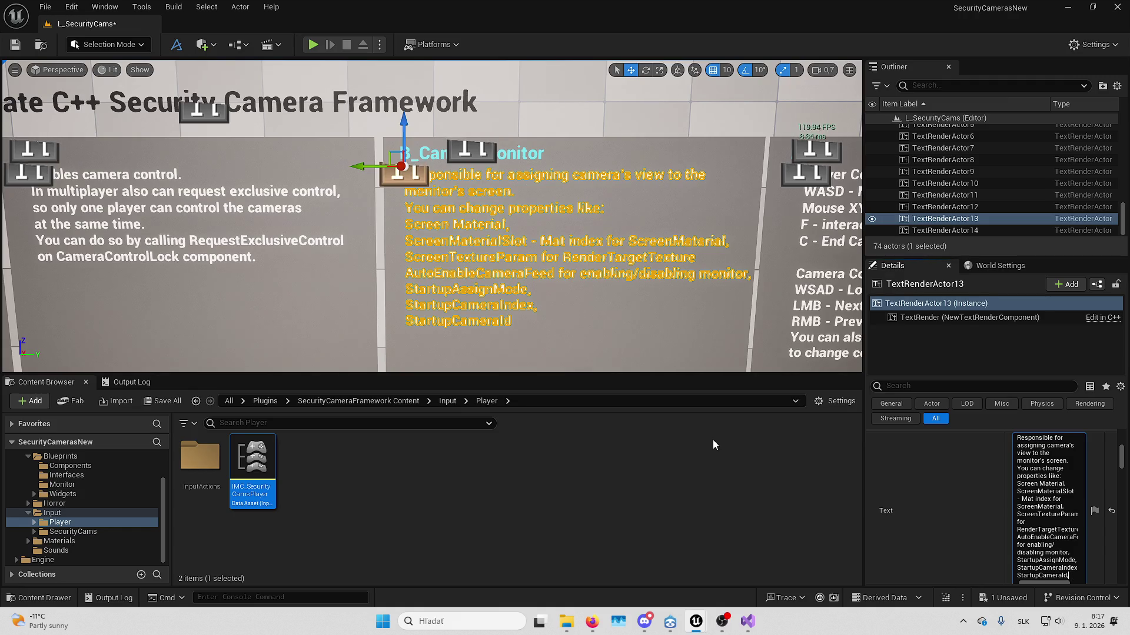
type("SS")
type("witch")
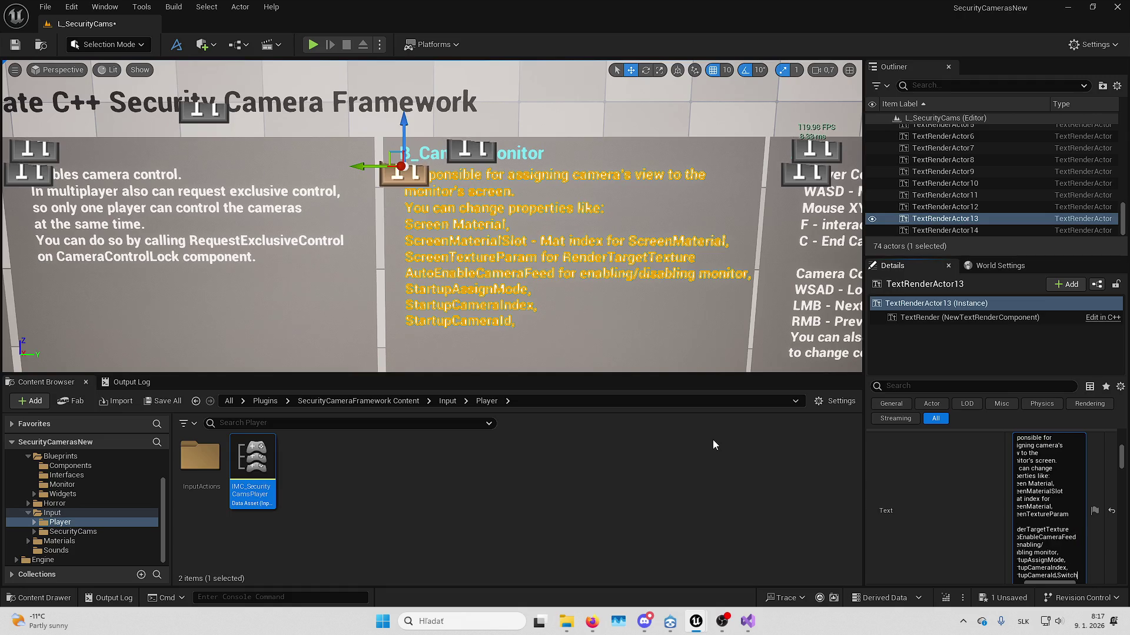
type("erOwnerActor")
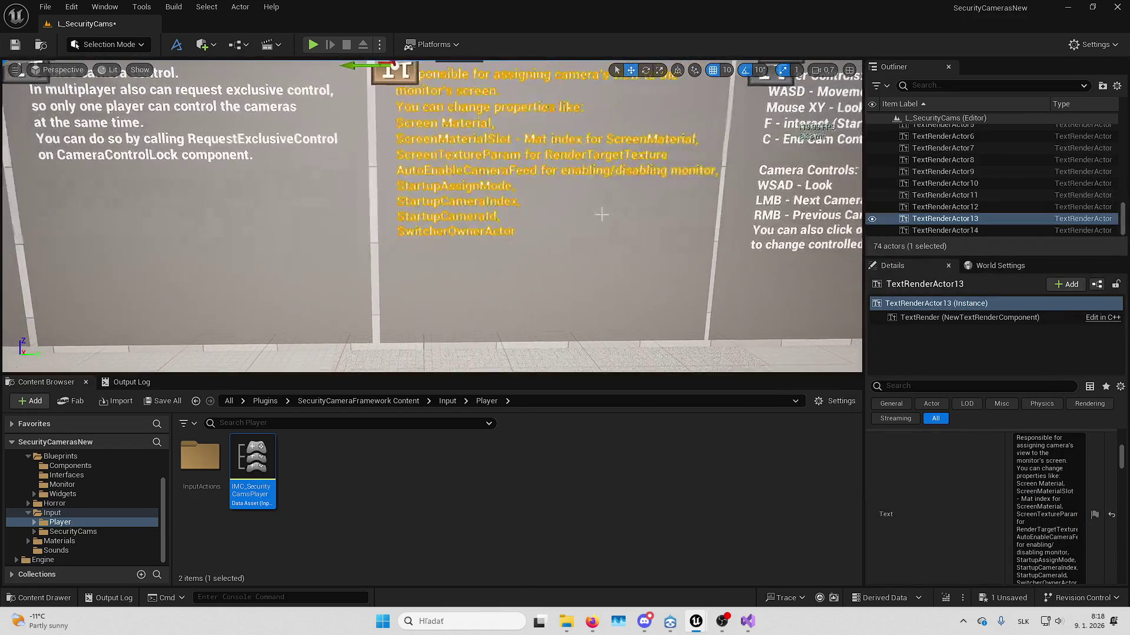
- Add 'AutoFindSwitcherIfNone,' as a new last line after SwitcherOwnerActor
scroll(1081, 557, "down", 2)
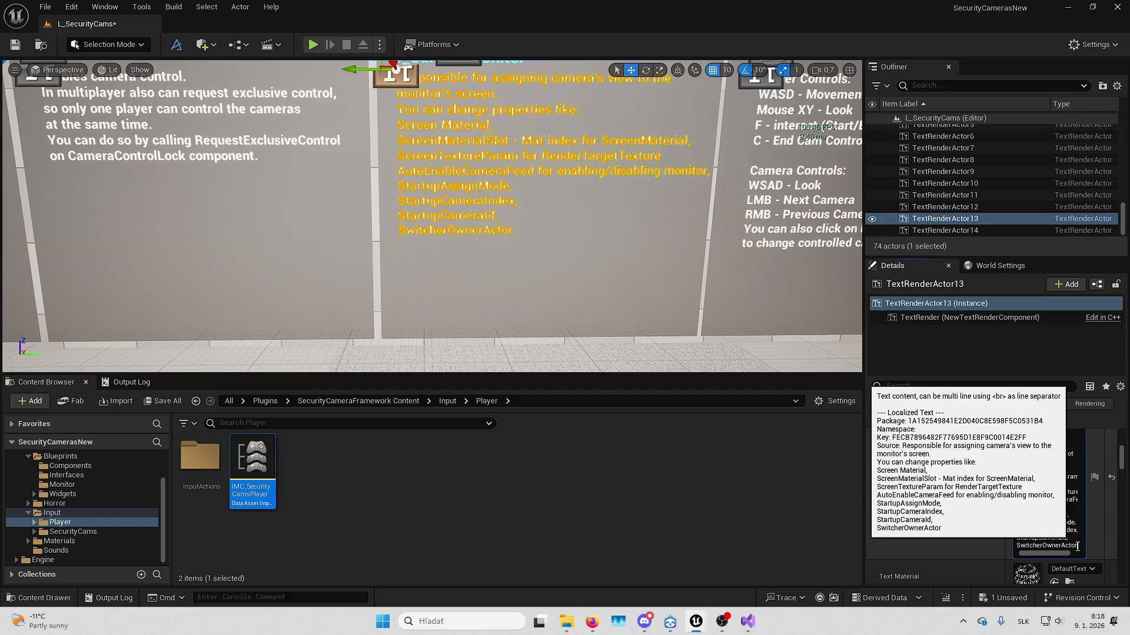
left_click(1079, 547)
key("shift+Return")
type("AutoFind")
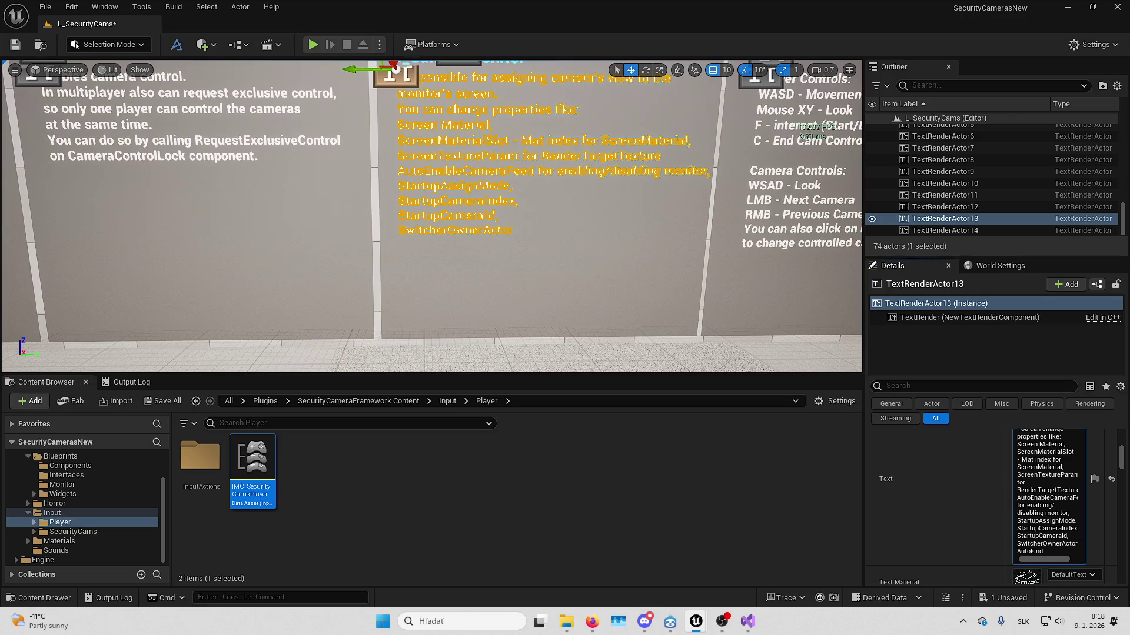
type("S")
type("C")
key("BackSpace")
type("Switcher")
type("IfNone")
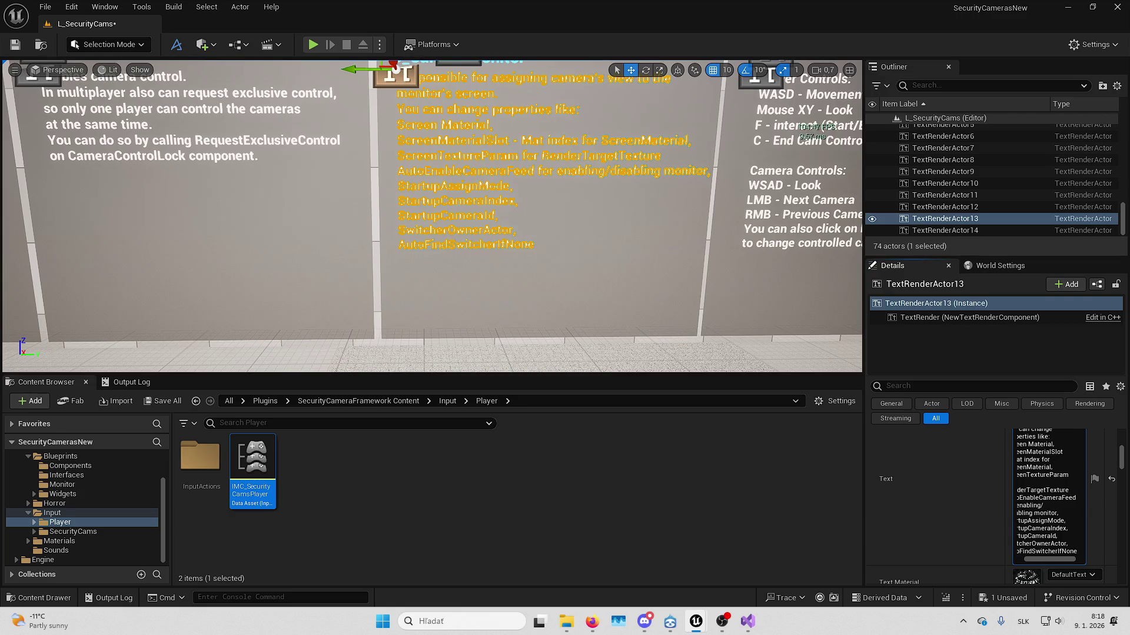
type(",")
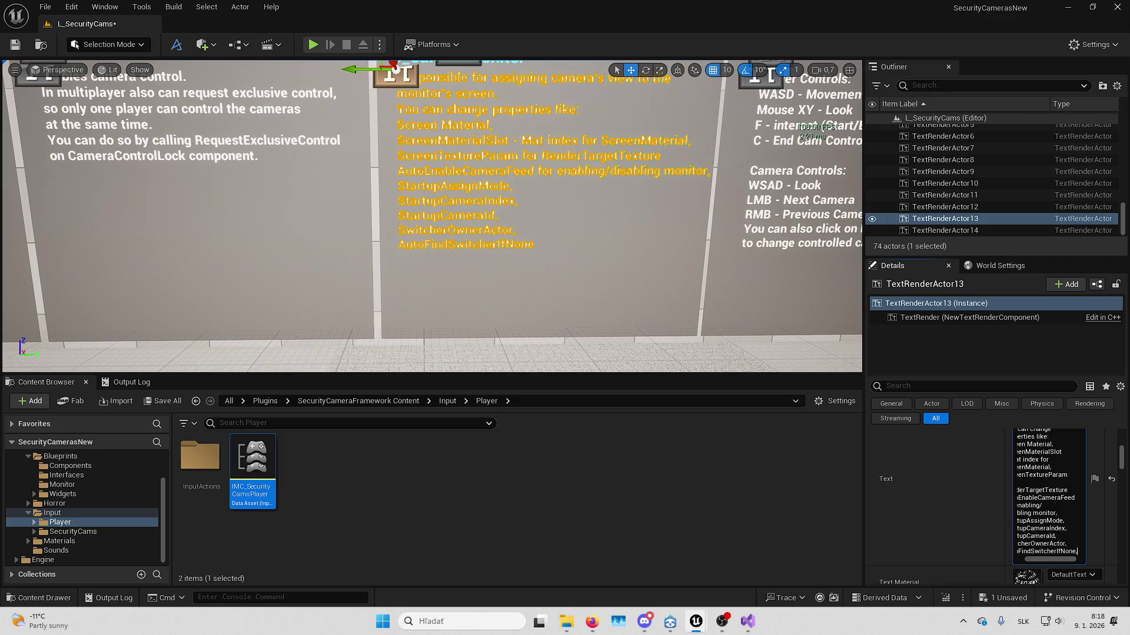
- Delete the 'for enabling/disabling monitor' note and commit the text
triple_click(1035, 507)
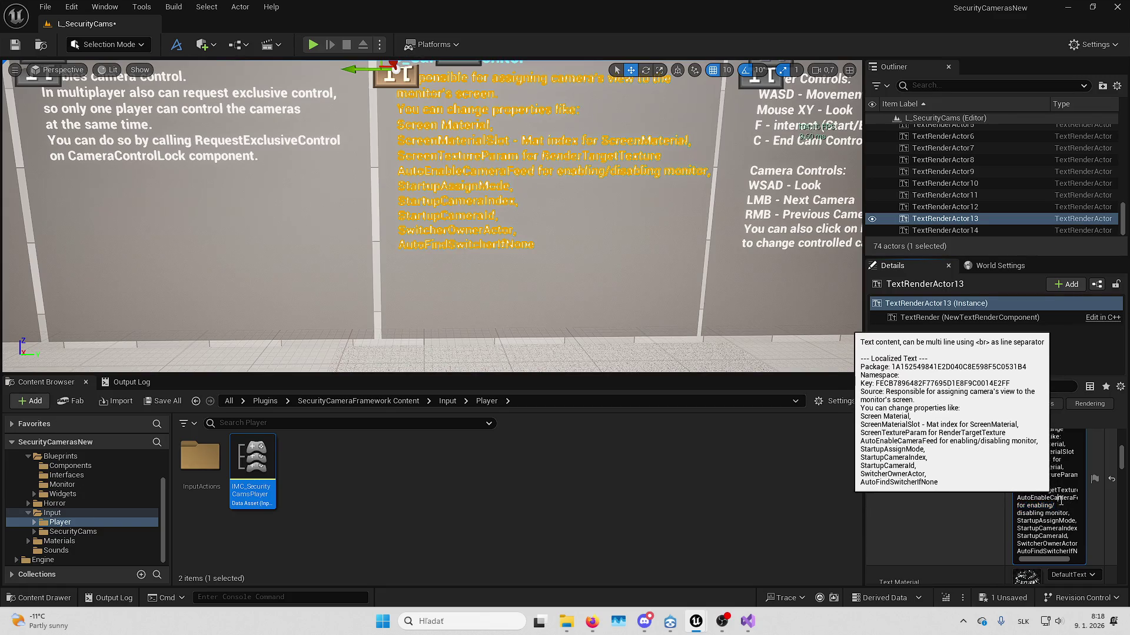
left_click_drag(1070, 512, 988, 505)
left_click(1051, 452)
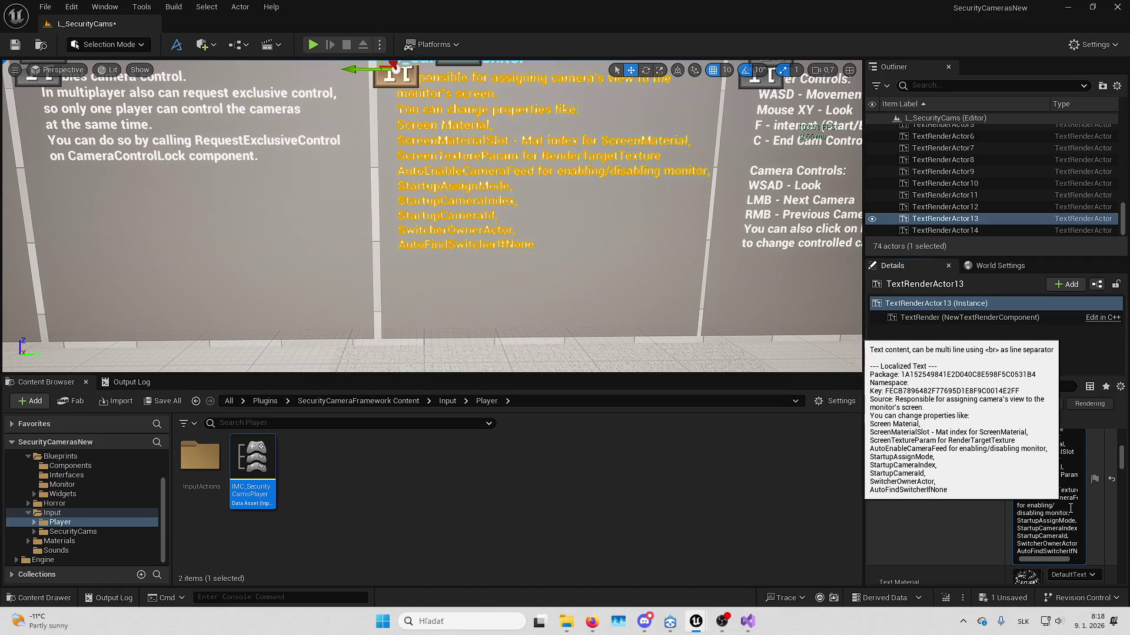
left_click_drag(1071, 514, 975, 503)
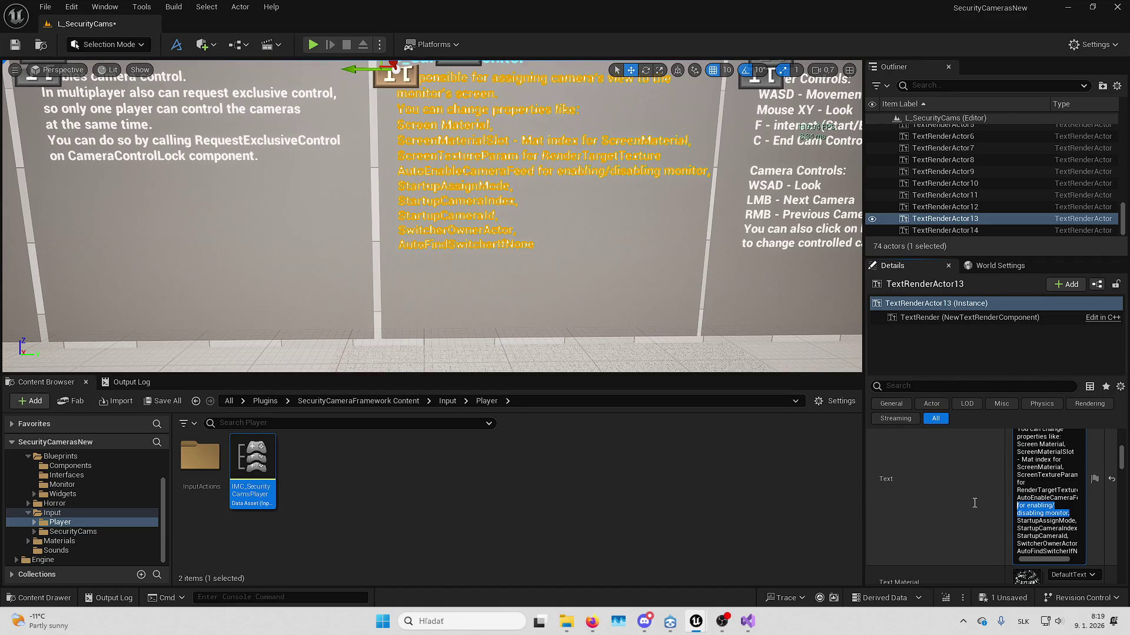
key("BackSpace")
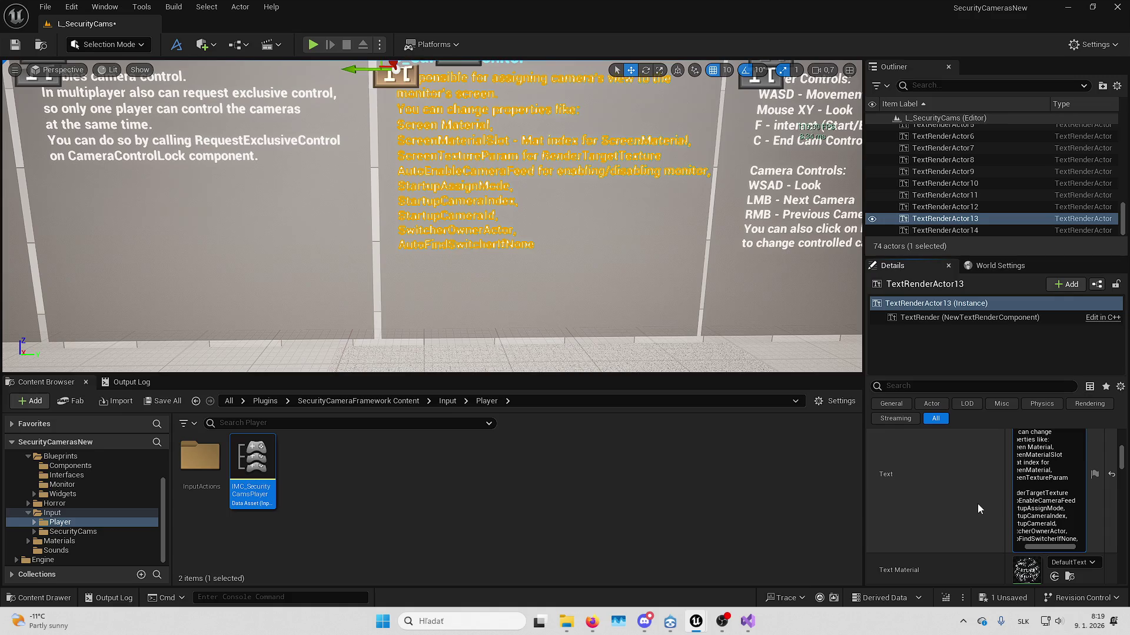
left_click(983, 510)
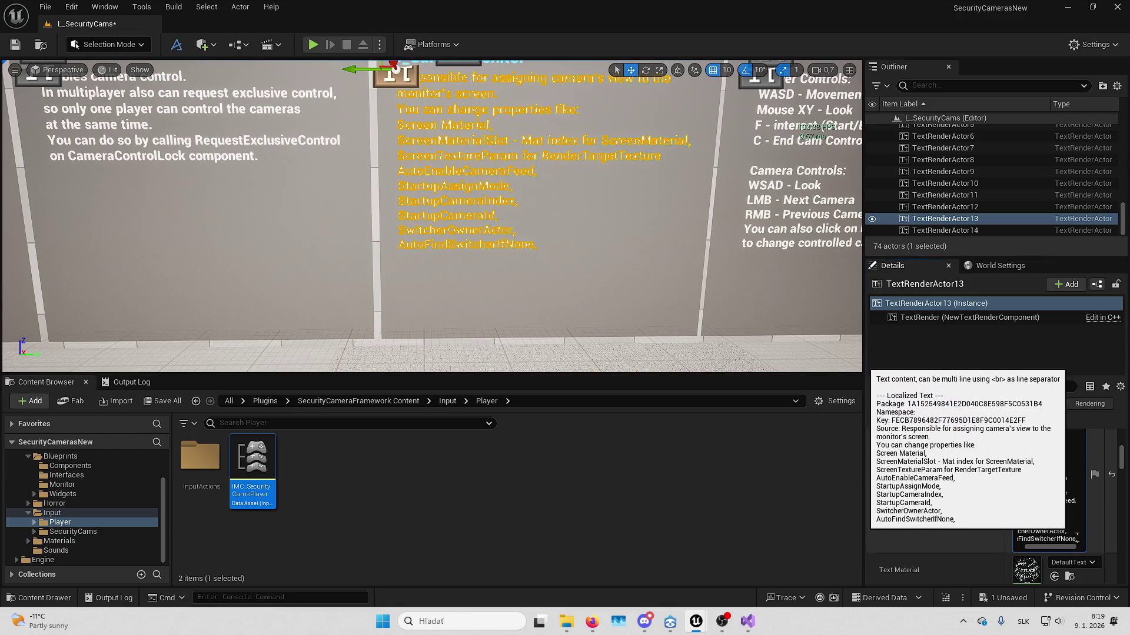
- Delete the remaining property list so the label ends at 'You can change properties like:'
left_click_drag(1079, 544, 1012, 461)
key("BackSpace")
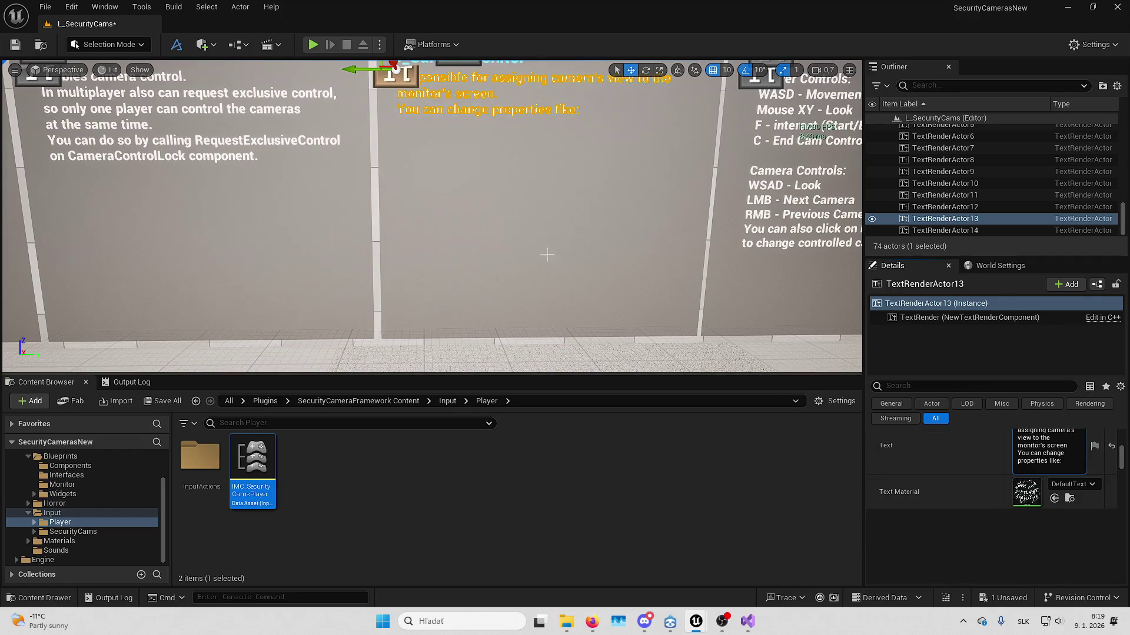
left_click(538, 238)
left_click_drag(579, 268, 585, 590)
mouse_move(591, 621)
left_click(559, 562)
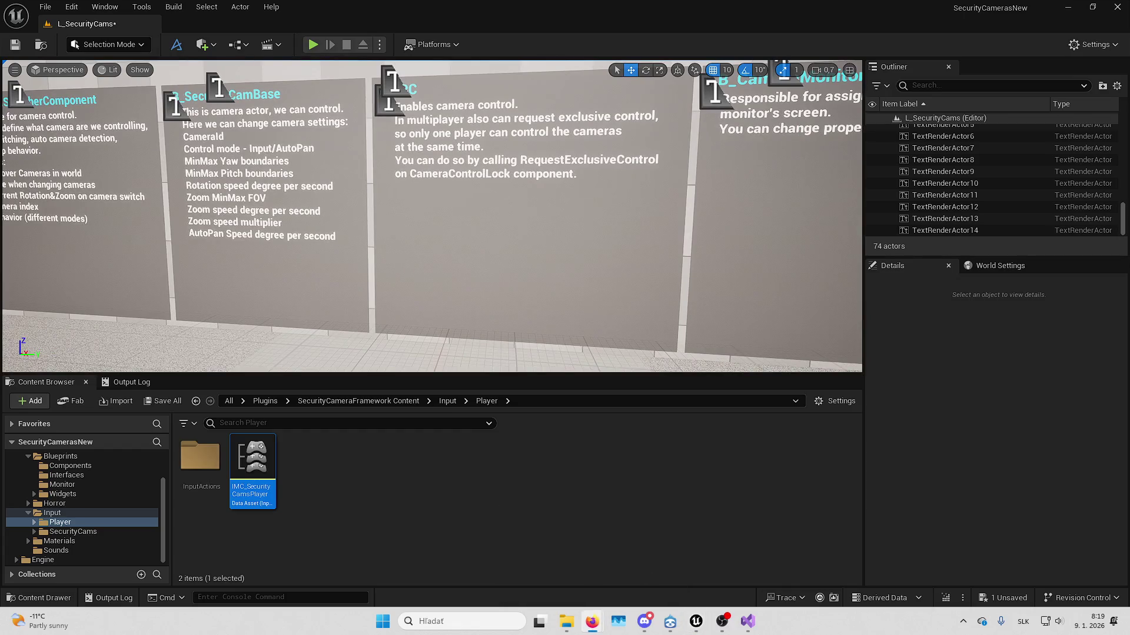